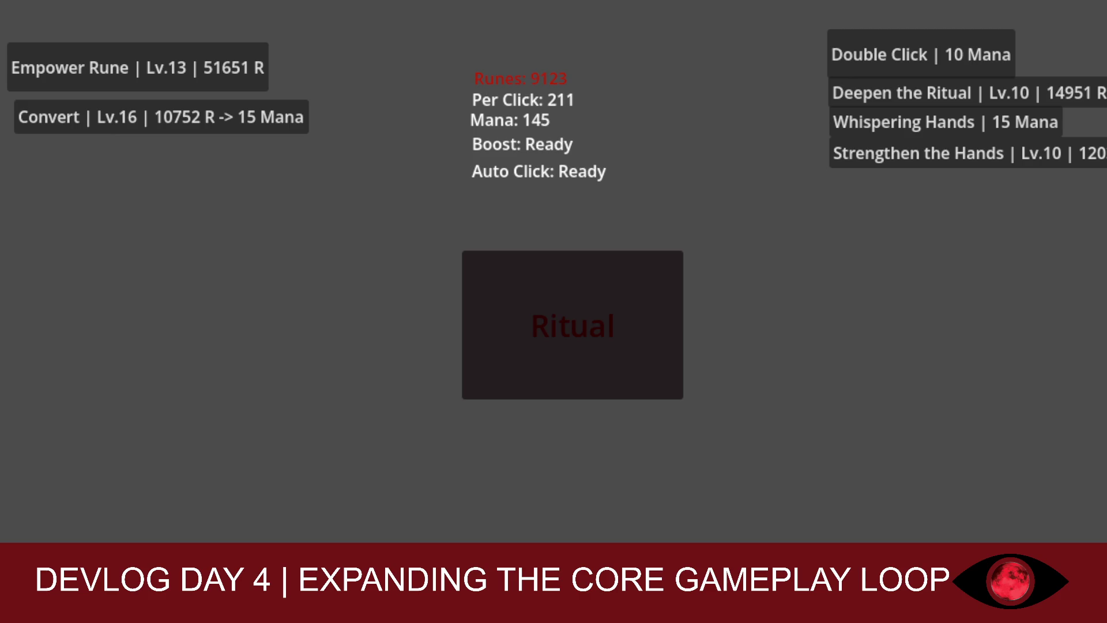
# Click the Ritual button in the running game to earn more runes
pyautogui.click(636, 316)
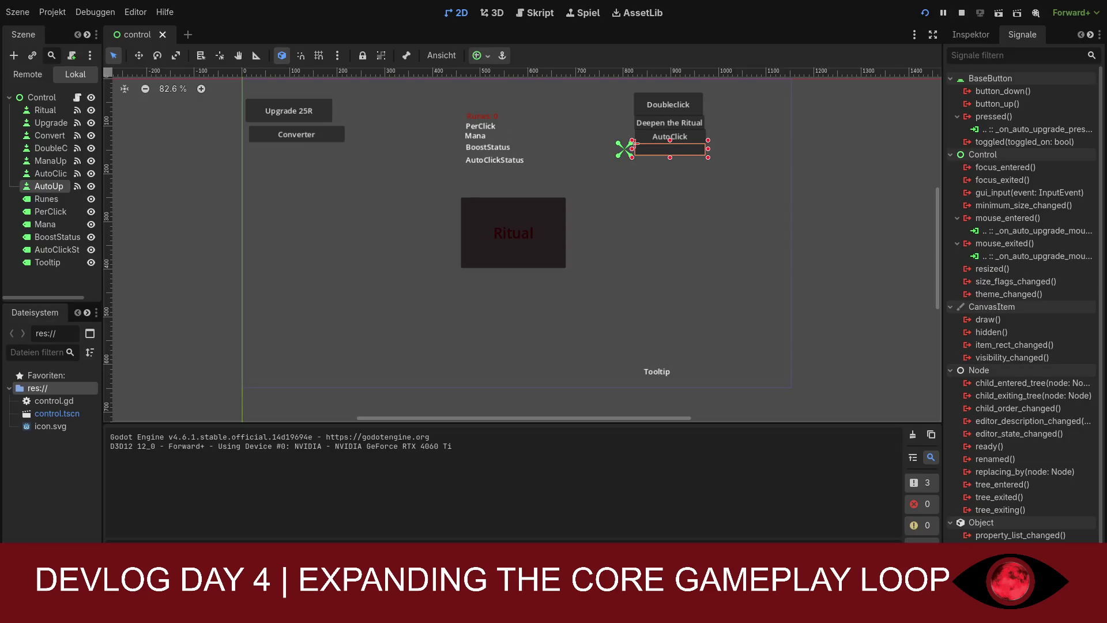
# Open control.gd and look through the upgrade functions, including _on_auto_upgrade_pressed
pyautogui.click(536, 14)
pyautogui.scroll(15, 523, 259)
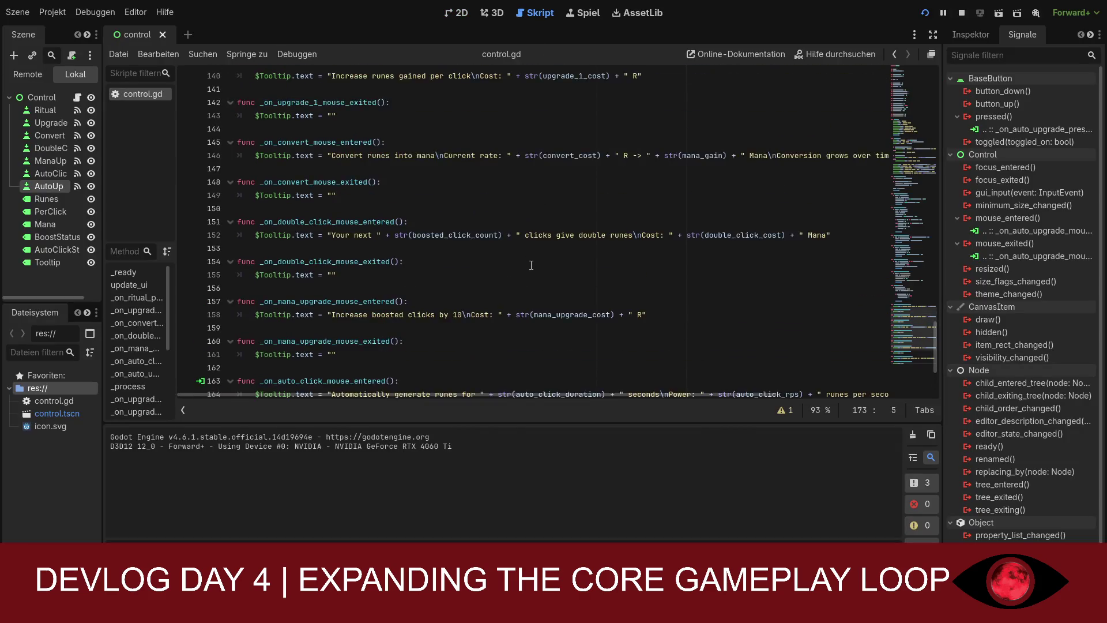
pyautogui.scroll(-1, 469, 288)
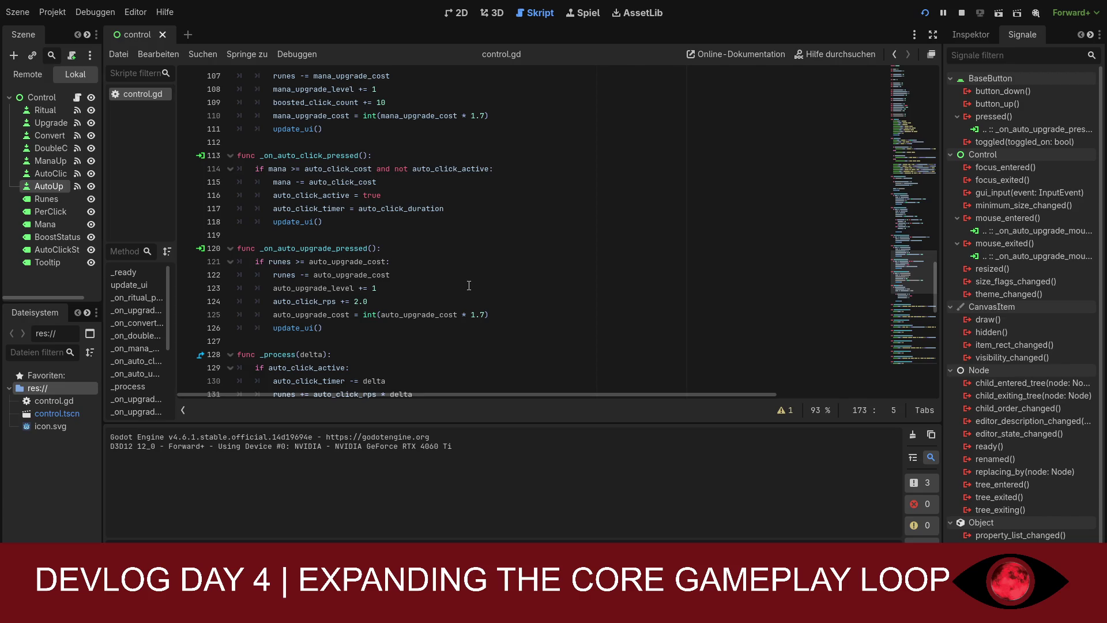
pyautogui.scroll(-6, 468, 285)
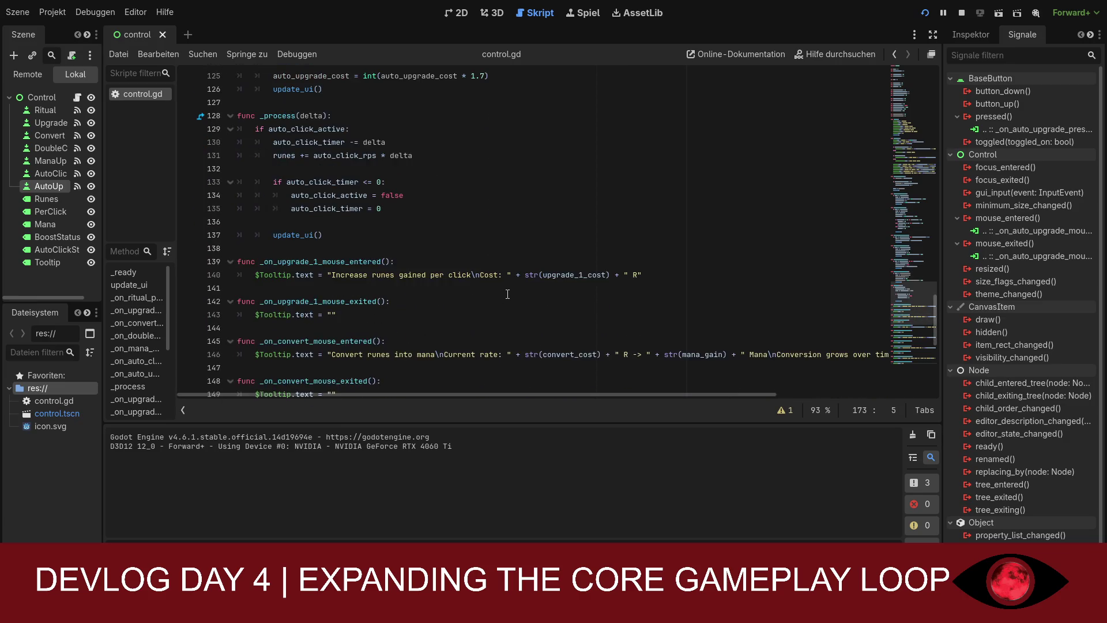
pyautogui.scroll(-9, 507, 294)
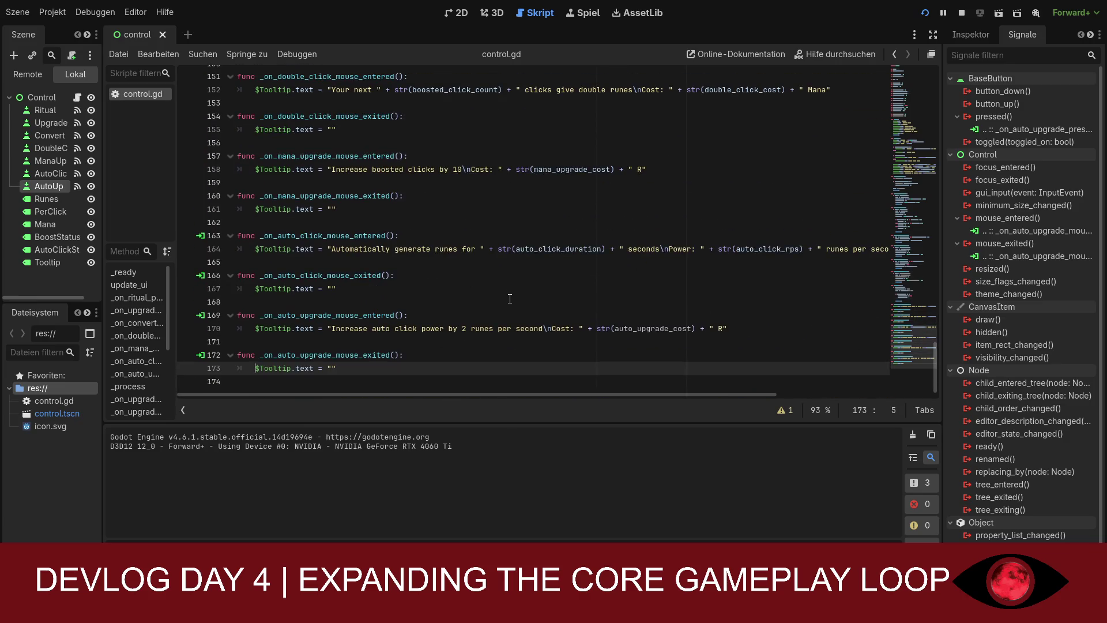
pyautogui.scroll(10, 510, 298)
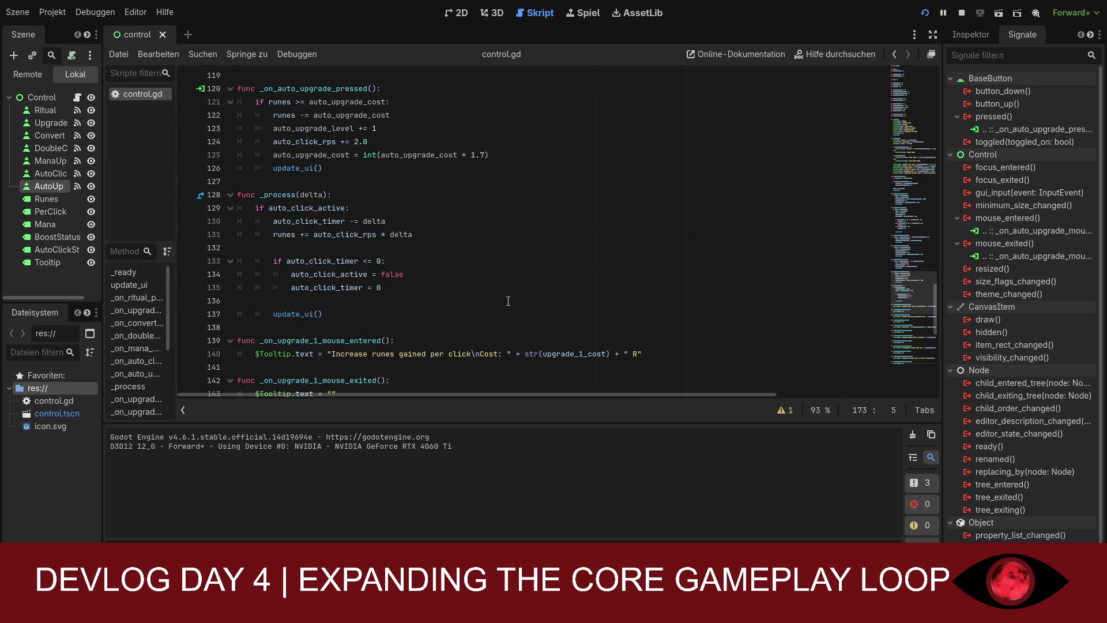
pyautogui.scroll(1, 508, 301)
pyautogui.scroll(3, 508, 301)
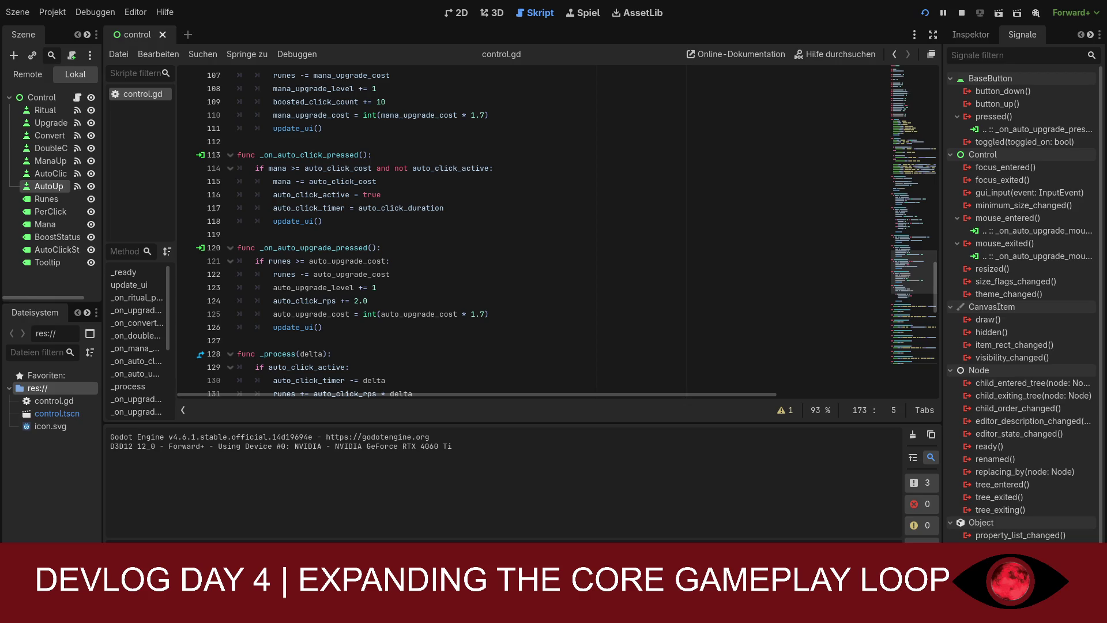
pyautogui.scroll(4, 887, 327)
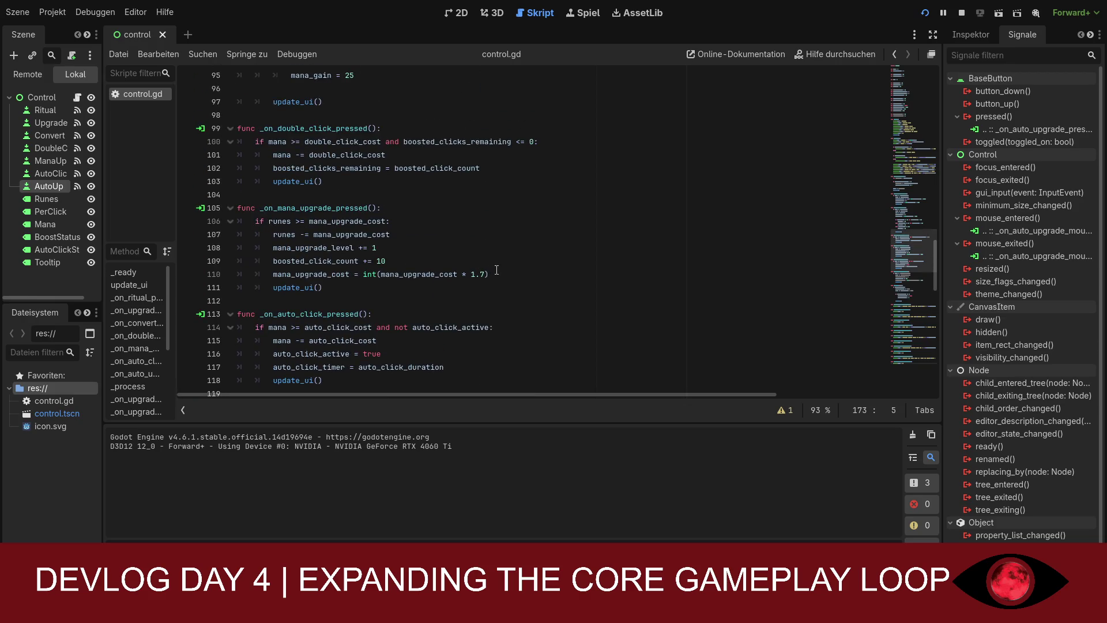
pyautogui.scroll(2, 497, 270)
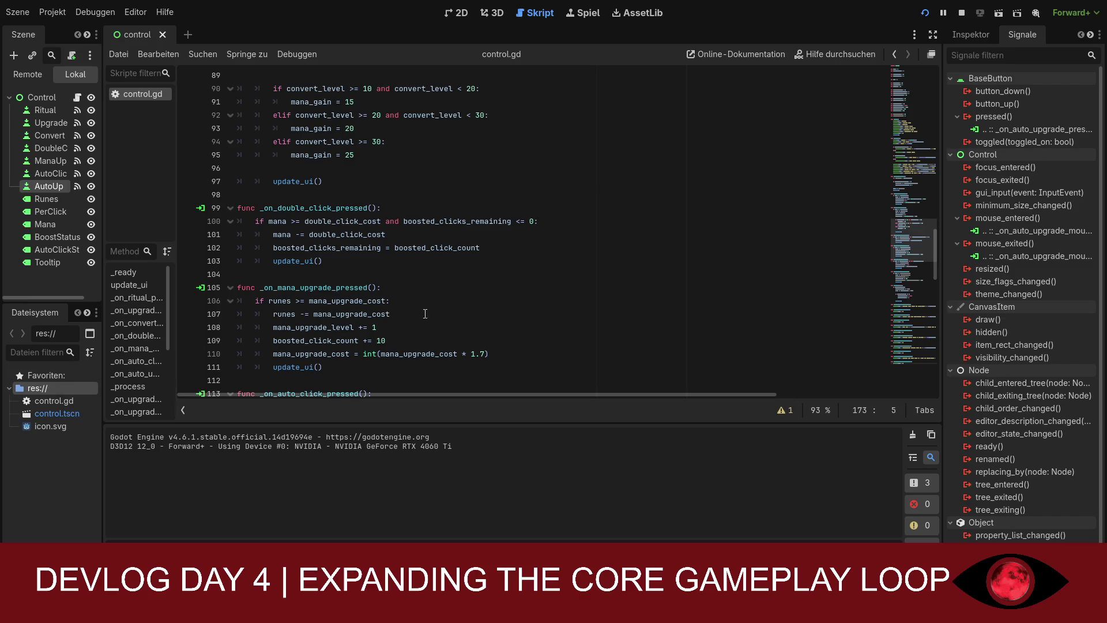
pyautogui.scroll(-3, 427, 313)
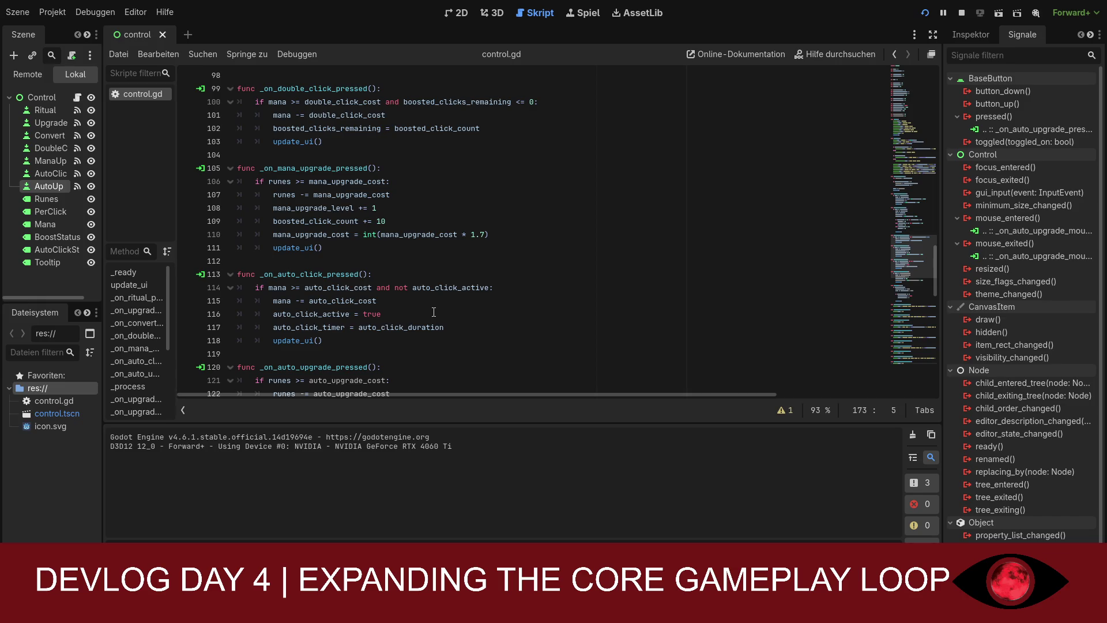
pyautogui.scroll(-2, 433, 312)
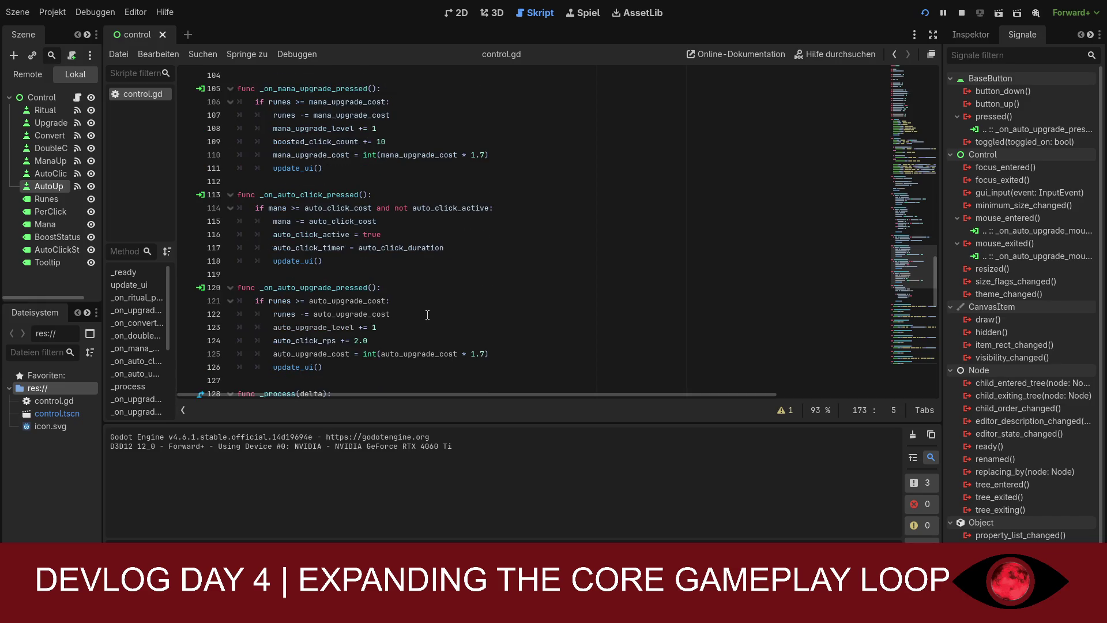
# Change line 124 to multiply auto_click_rps by 1.4 instead of adding 2.0
pyautogui.click(372, 340)
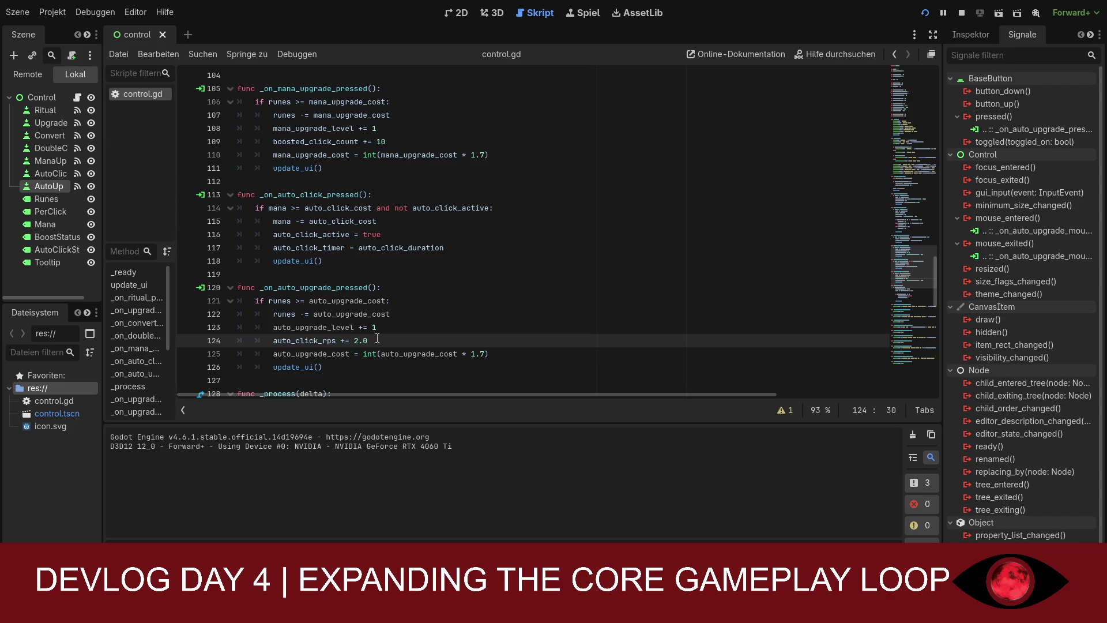
pyautogui.press('BackSpace')
pyautogui.press('BackSpace')
pyautogui.press('BackSpace')
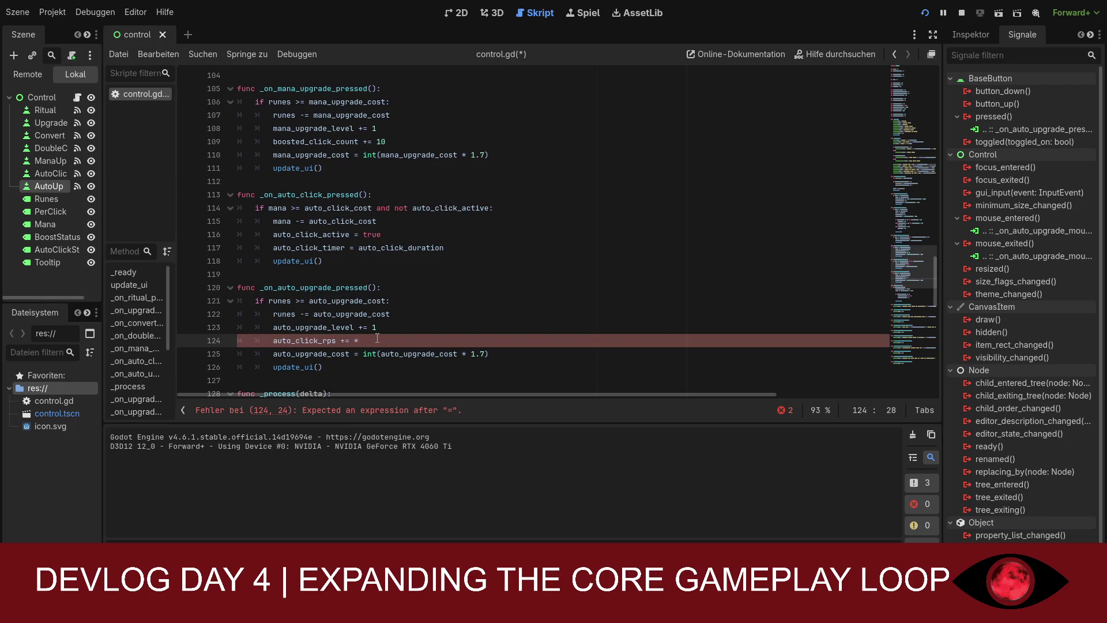
pyautogui.write('1.')
pyautogui.write('4')
pyautogui.click(350, 340)
pyautogui.press('BackSpace')
pyautogui.press('BackSpace')
pyautogui.press('BackSpace')
pyautogui.press('Right')
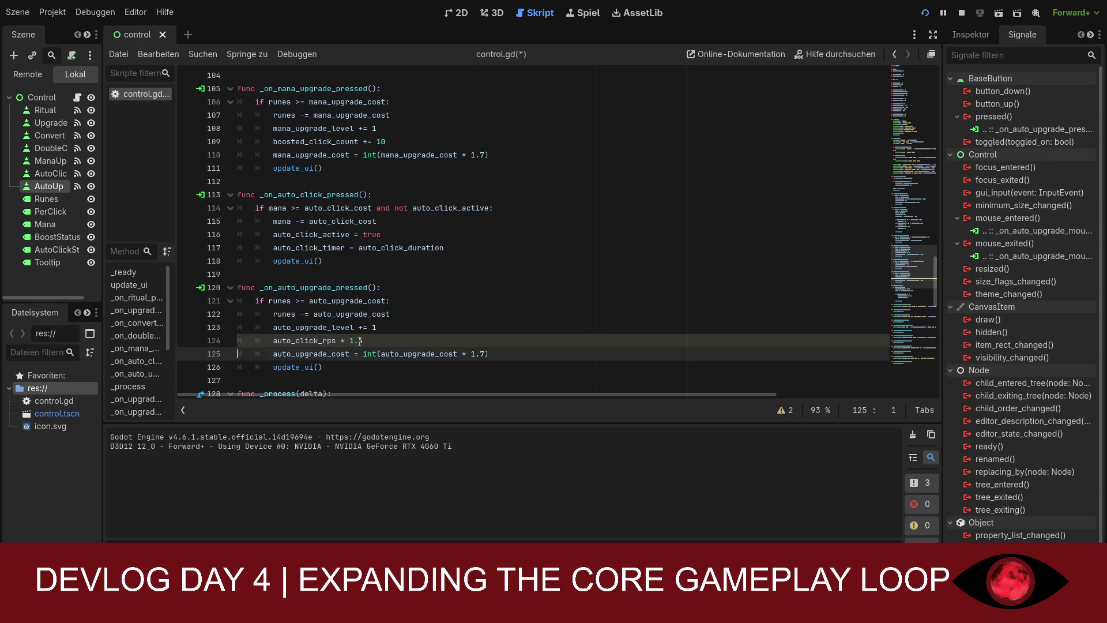
pyautogui.click(378, 345)
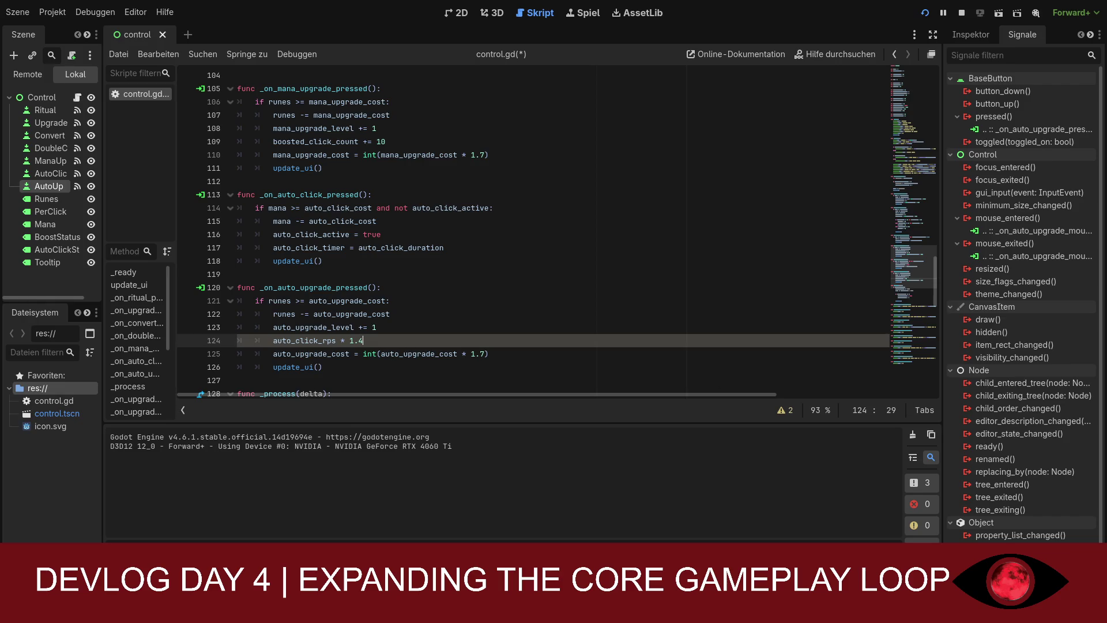
# Scroll through control.gd to review the edited auto-upgrade handler
pyautogui.scroll(2, 393, 311)
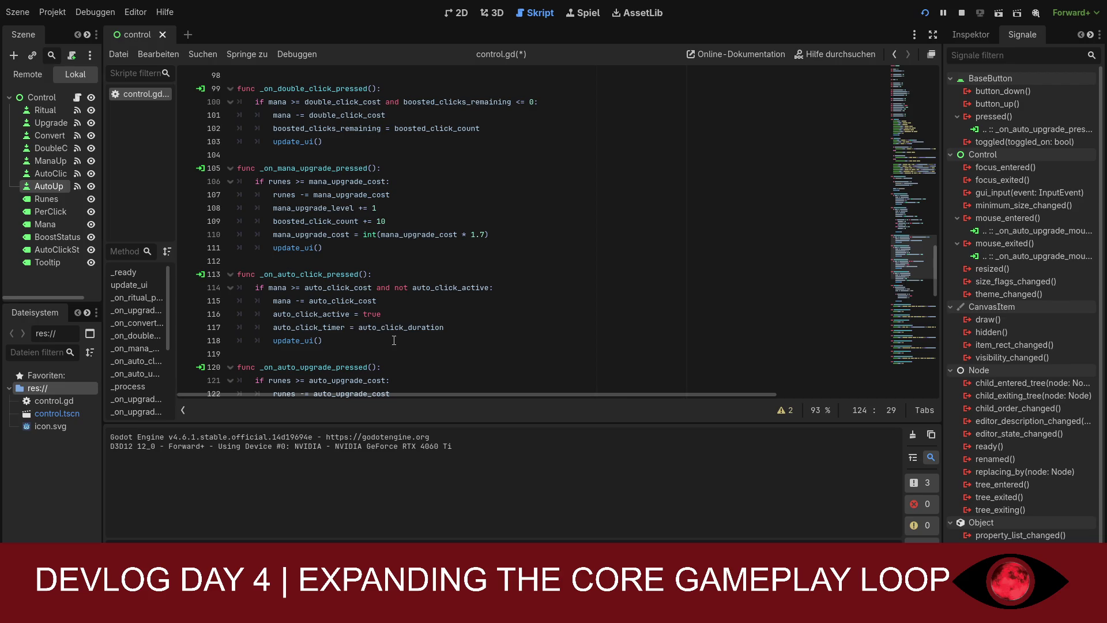
pyautogui.scroll(-1, 407, 329)
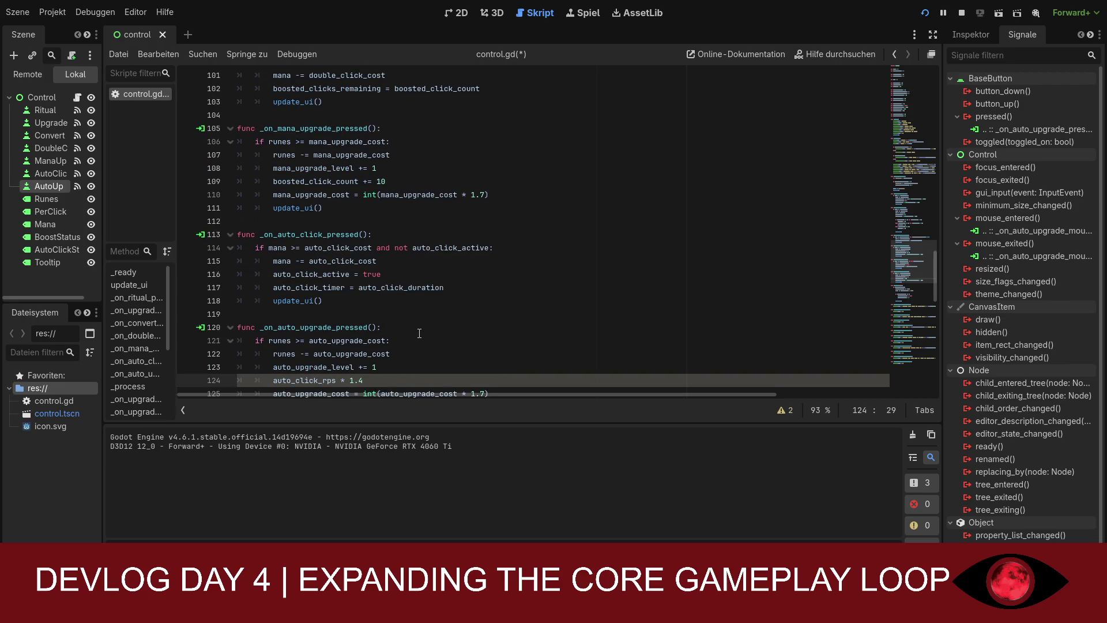
pyautogui.scroll(-1, 419, 334)
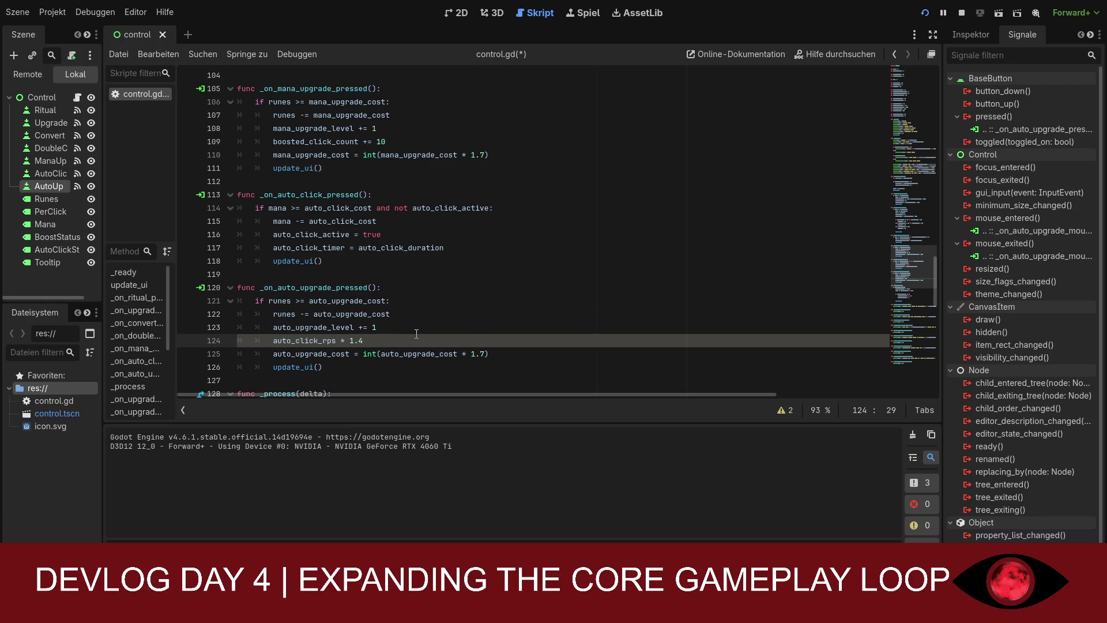
pyautogui.scroll(-3, 416, 334)
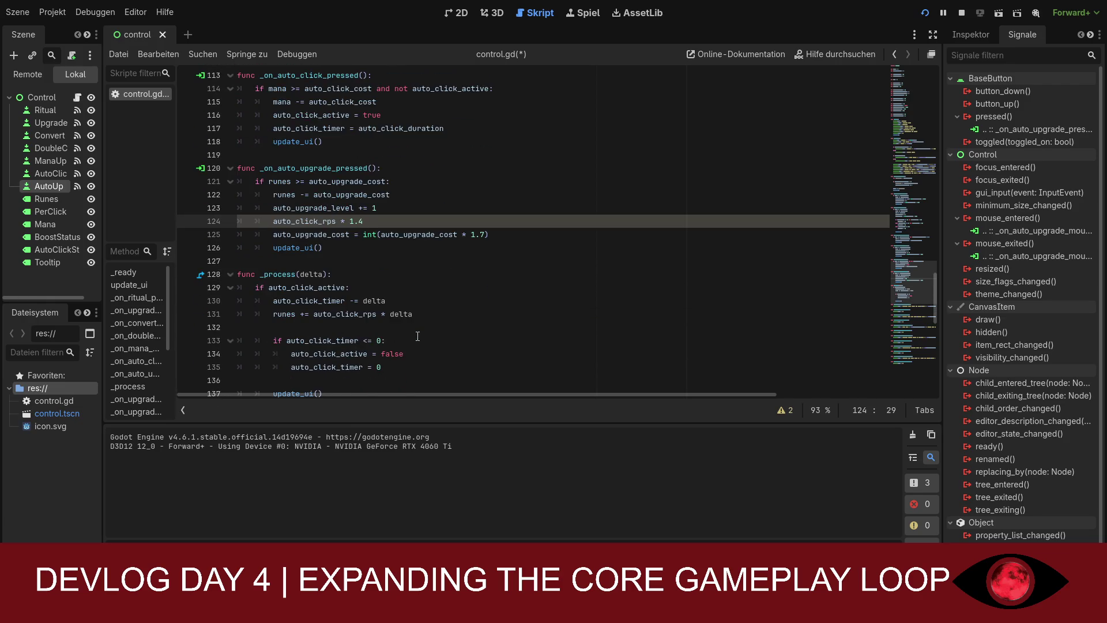
pyautogui.scroll(-2, 403, 340)
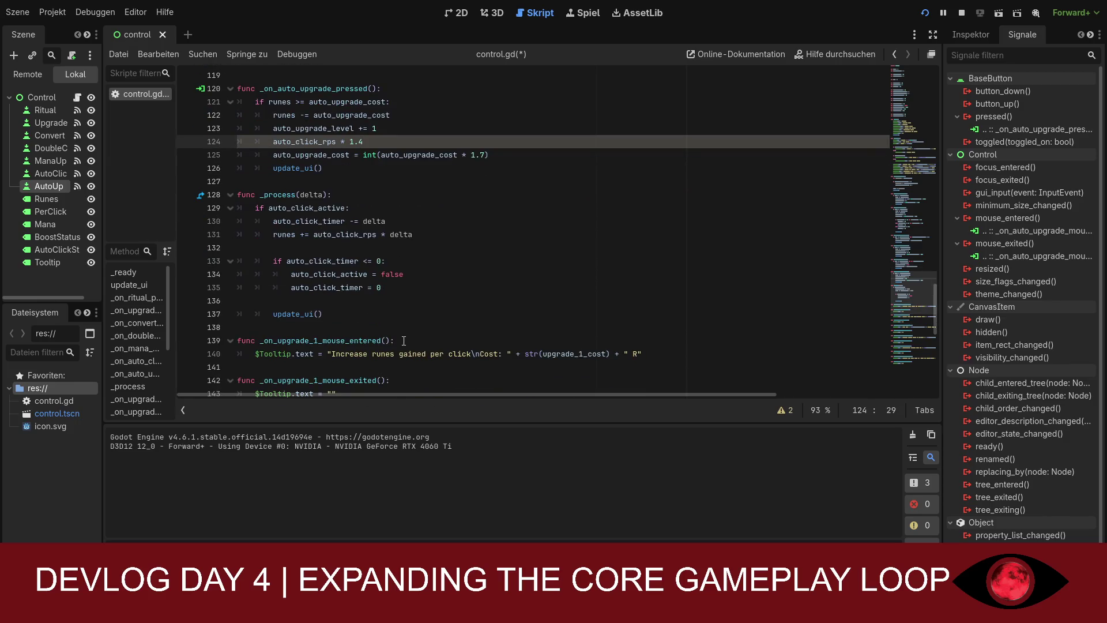
pyautogui.scroll(9, 404, 340)
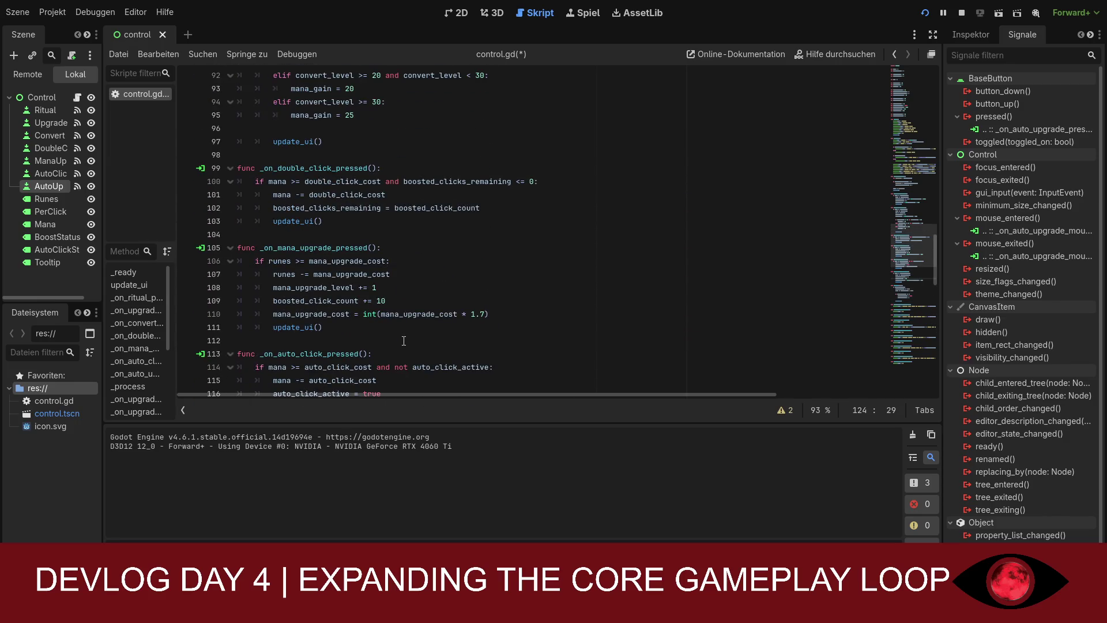
pyautogui.scroll(2, 404, 341)
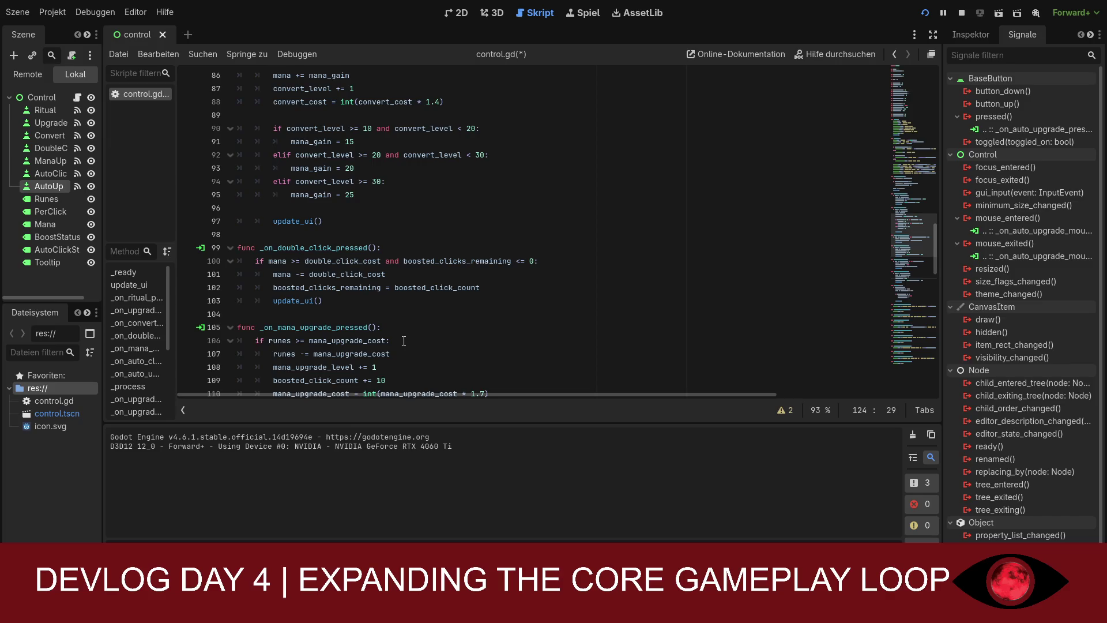
pyautogui.scroll(3, 404, 341)
pyautogui.scroll(20, 404, 340)
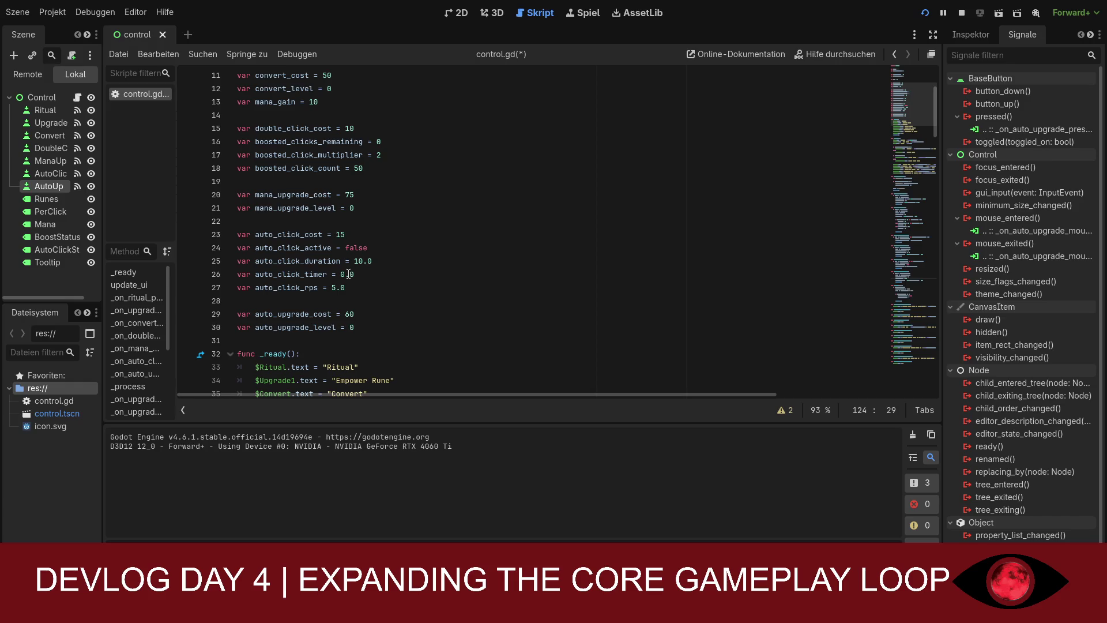
pyautogui.click(347, 236)
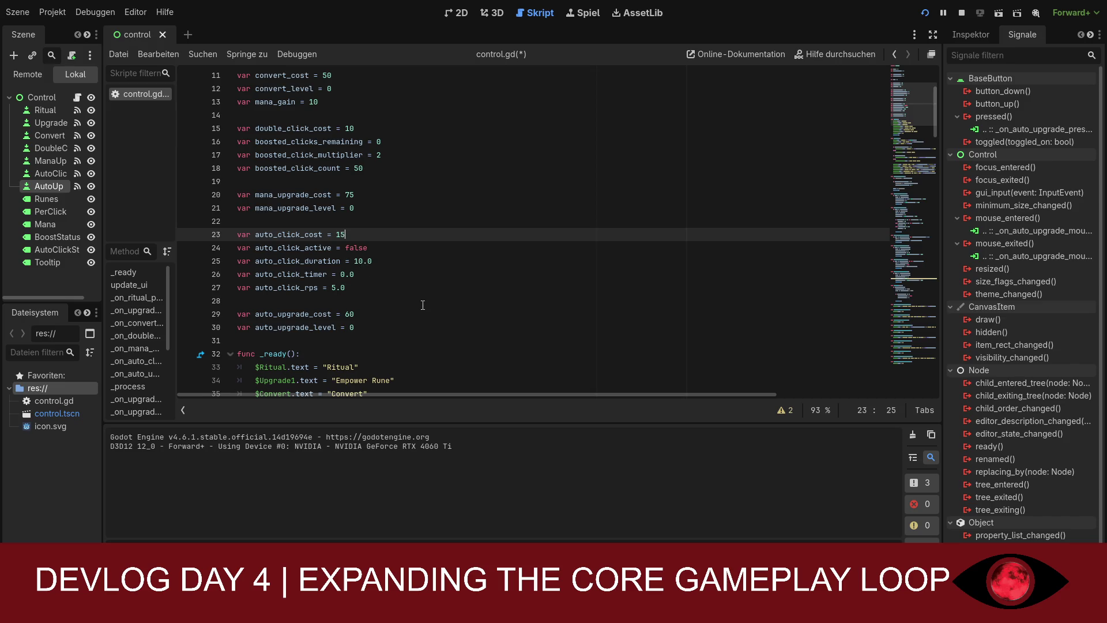
pyautogui.click(342, 286)
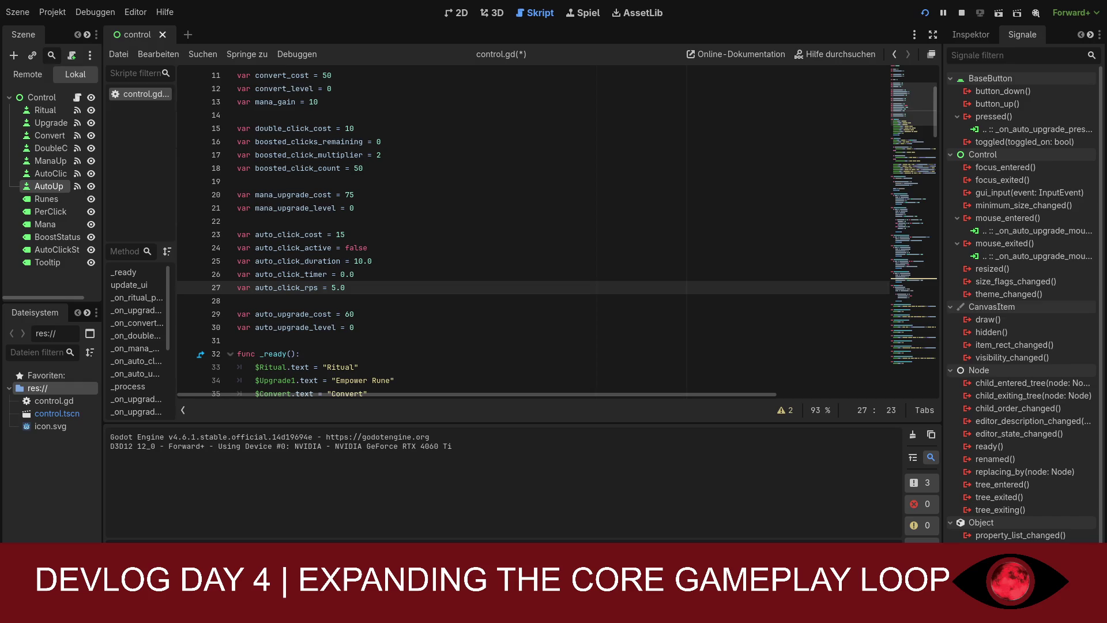
# Change auto_click_duration on line 25 from 10.0 to 20.0
pyautogui.click(360, 261)
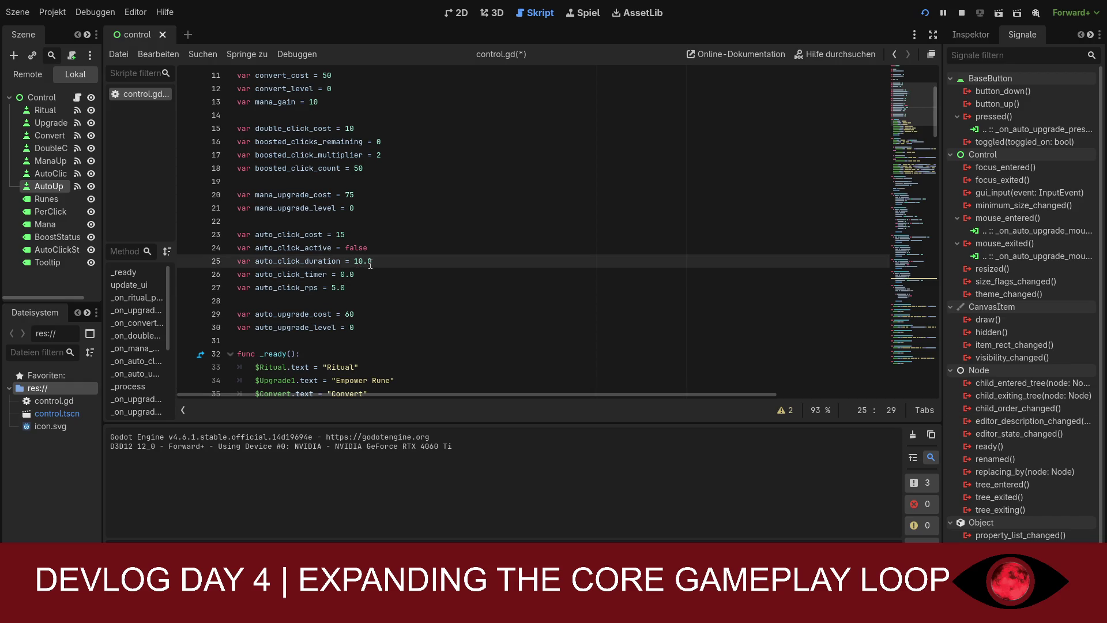
pyautogui.press('BackSpace')
pyautogui.press('BackSpace')
pyautogui.write('20')
# Scroll through control.gd to review the script after the duration change
pyautogui.scroll(-1, 360, 282)
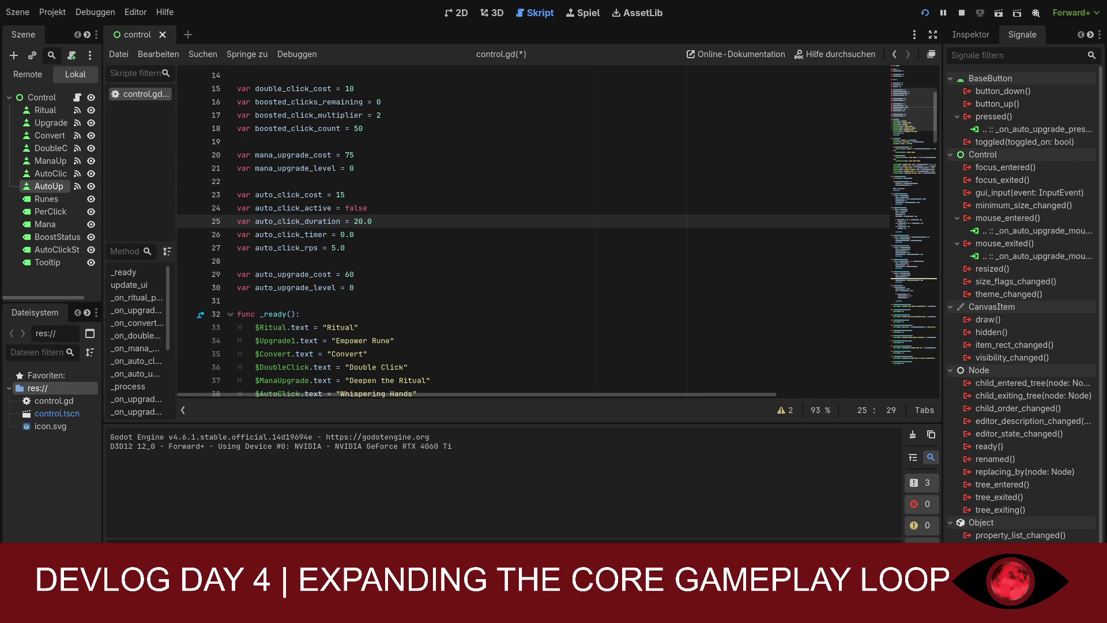
pyautogui.scroll(-4, 533, 231)
pyautogui.scroll(5, 533, 230)
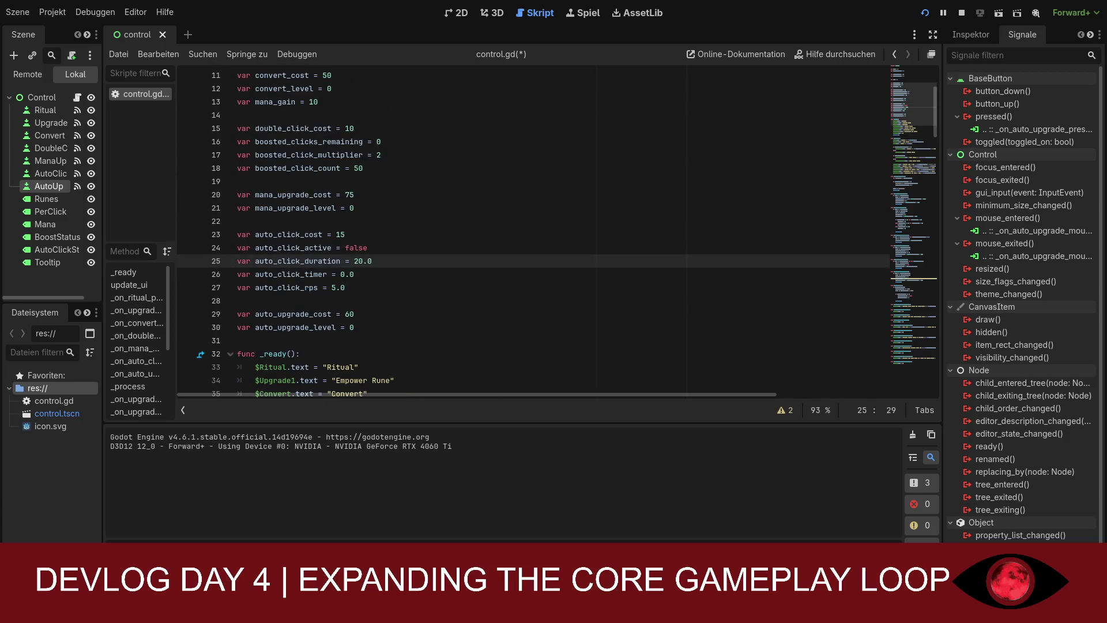
pyautogui.scroll(-20, 533, 231)
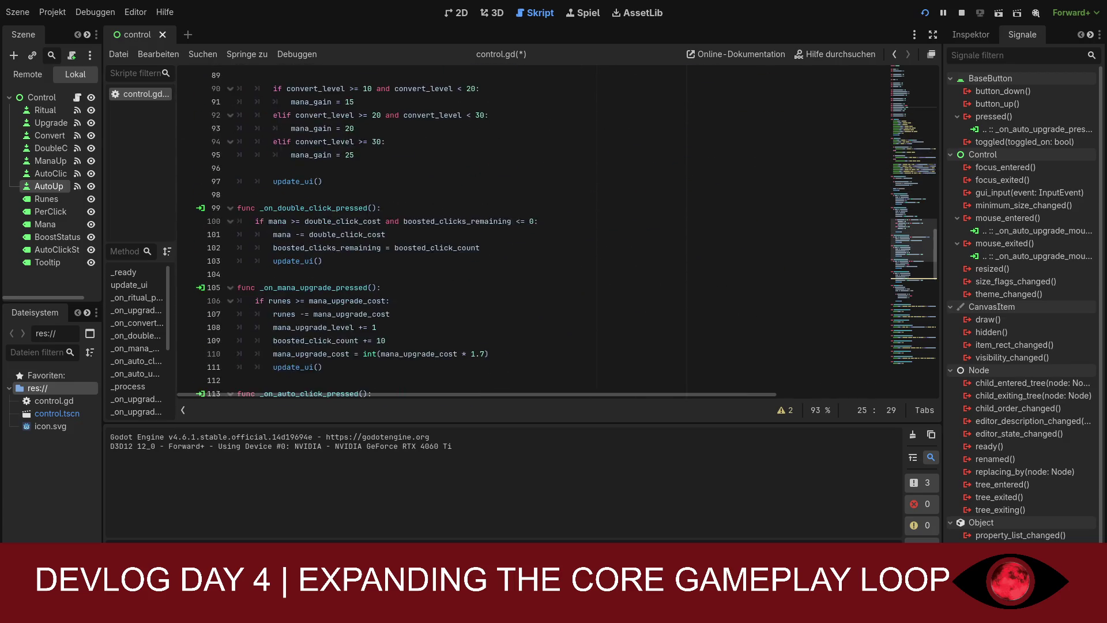
pyautogui.scroll(-18, 533, 231)
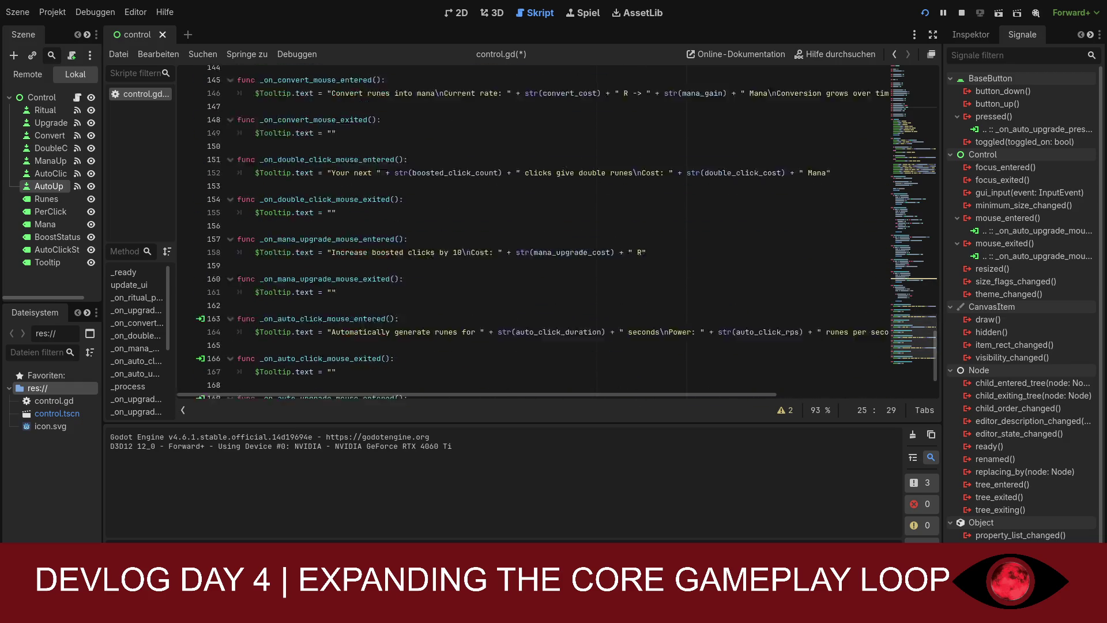
pyautogui.scroll(-2, 534, 230)
pyautogui.scroll(20, 534, 230)
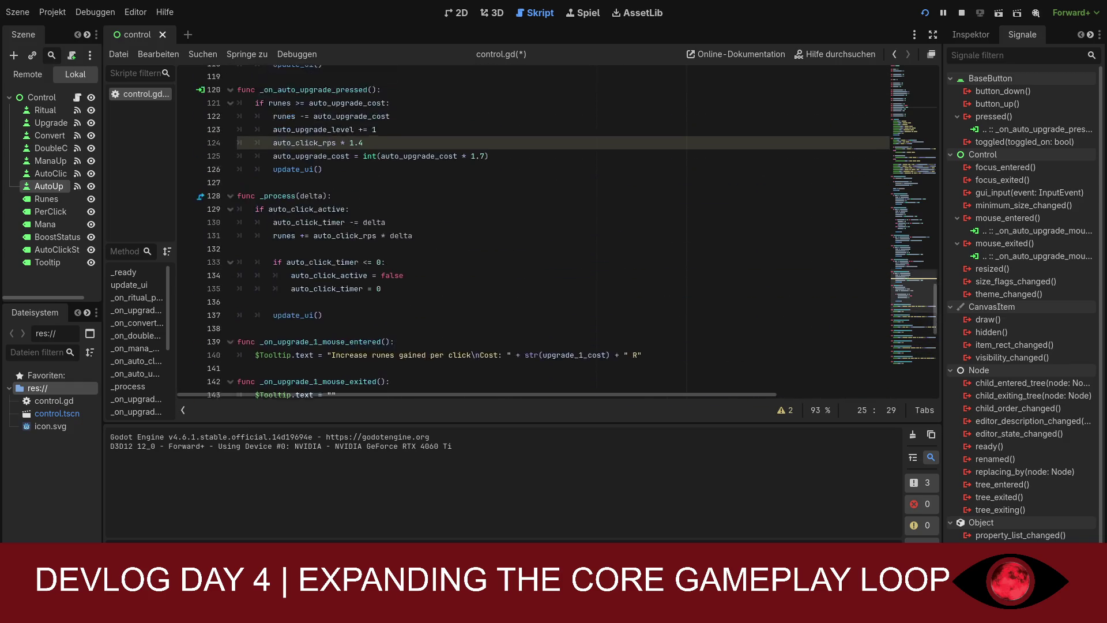
pyautogui.scroll(18, 534, 231)
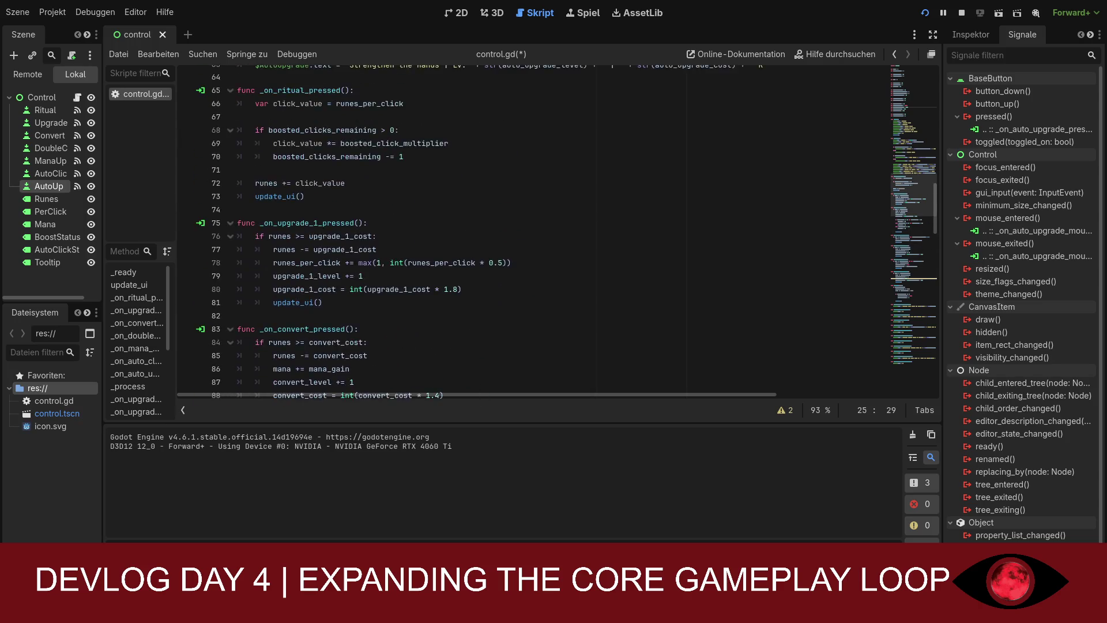
pyautogui.scroll(8, 533, 231)
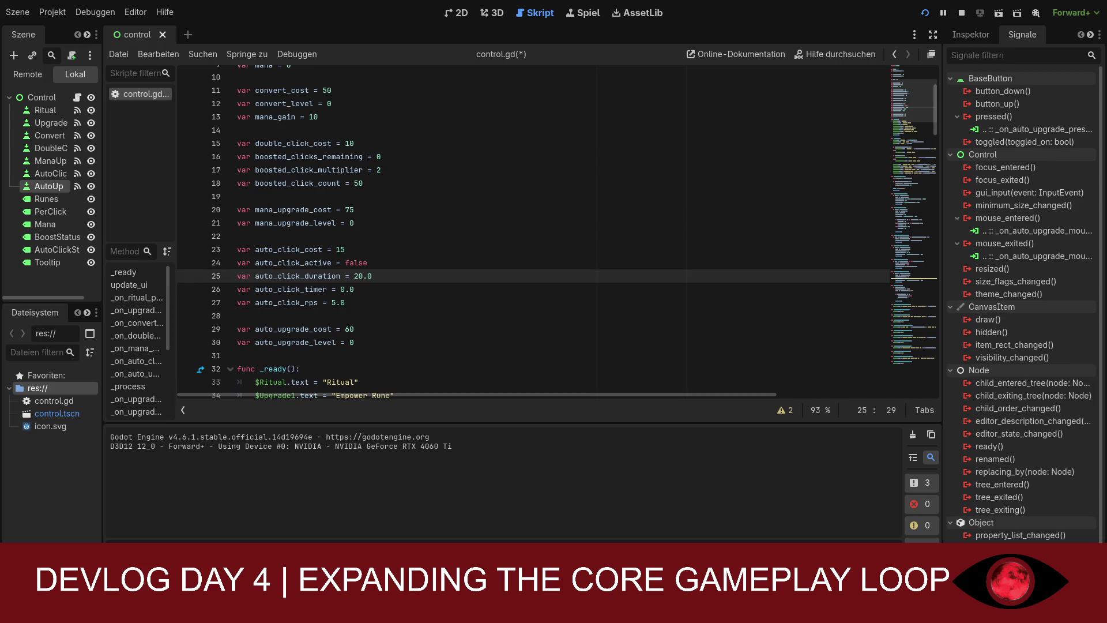
pyautogui.scroll(1, 533, 230)
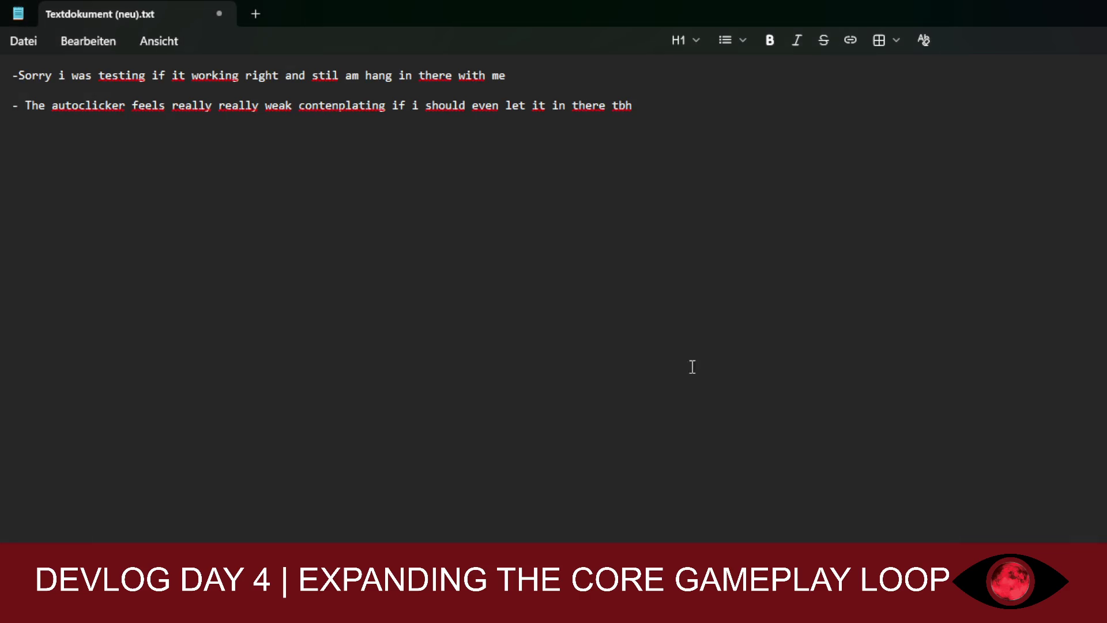
# Add a third note about needing a break and searching online for how to scale clicks
pyautogui.press('Return')
pyautogui.write('i Need a ')
pyautogui.write('break how')
pyautogui.write(' tf ')
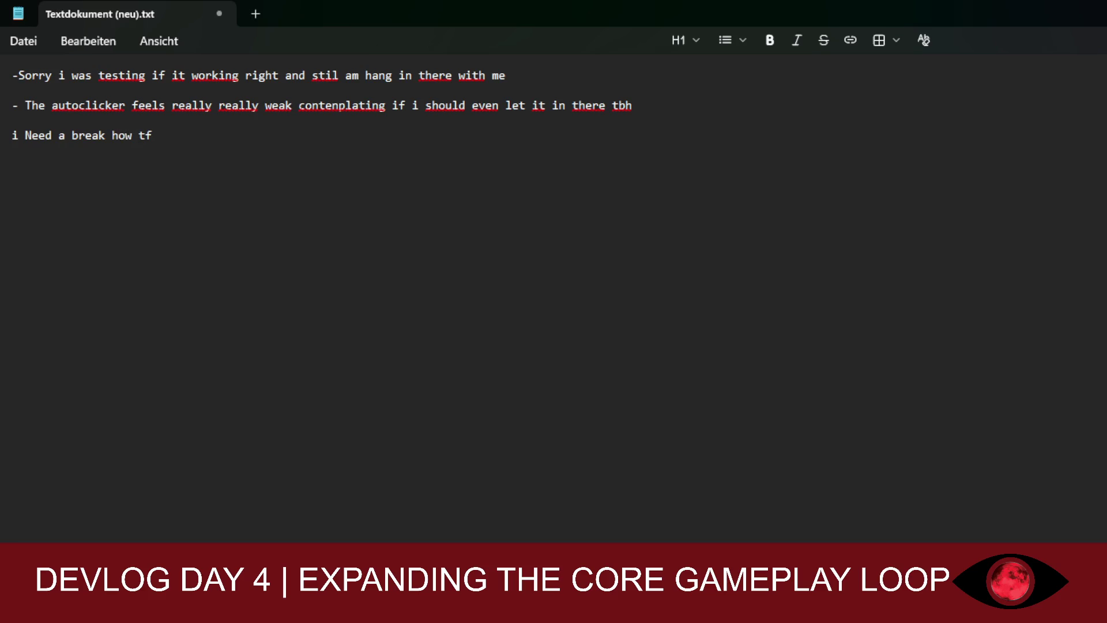
pyautogui.write('do i even')
pyautogui.write(' scale with ')
pyautogui.write('the clicks ')
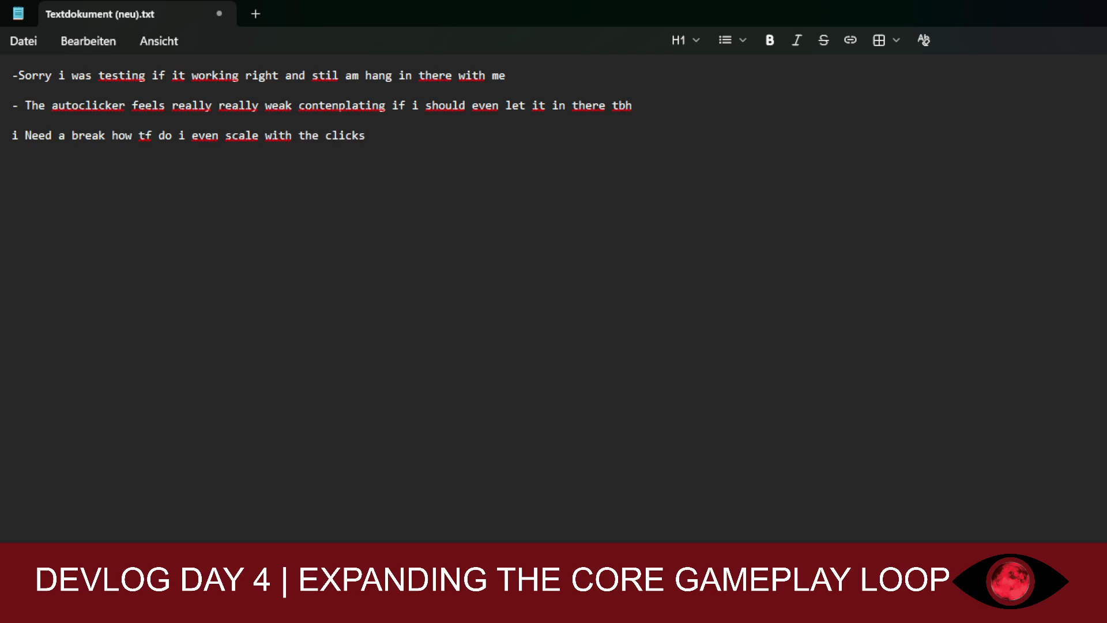
pyautogui.write('i am sear')
pyautogui.press('BackSpace')
pyautogui.press('BackSpace')
pyautogui.write('erching ')
pyautogui.write('onl')
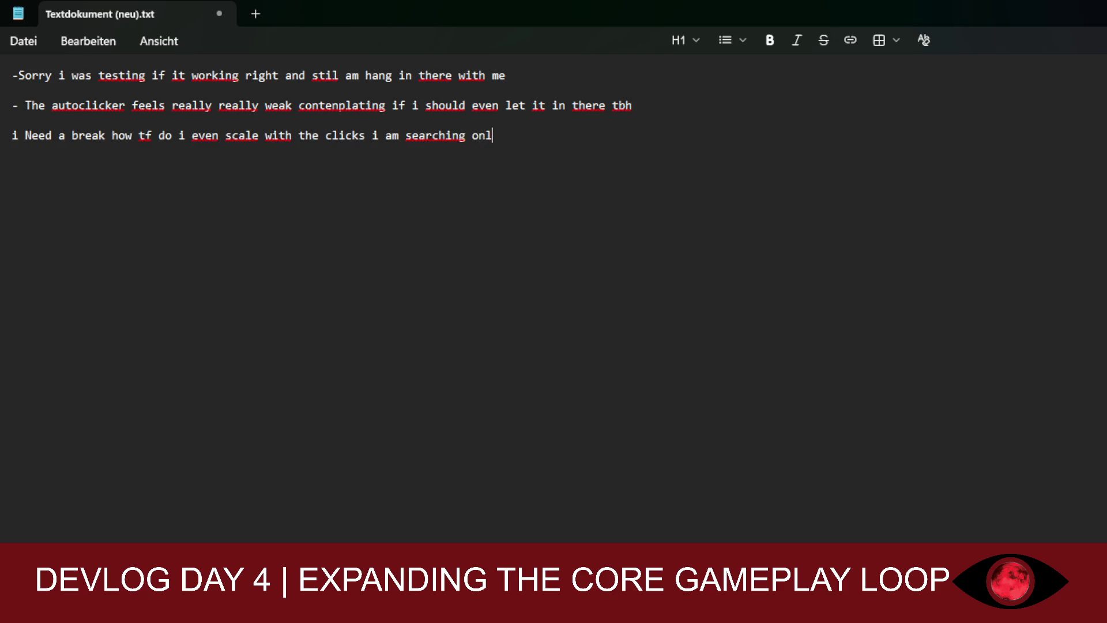
pyautogui.write('ine but i')
pyautogui.press('BackSpace')
pyautogui.press('BackSpace')
pyautogui.write('it seems like')
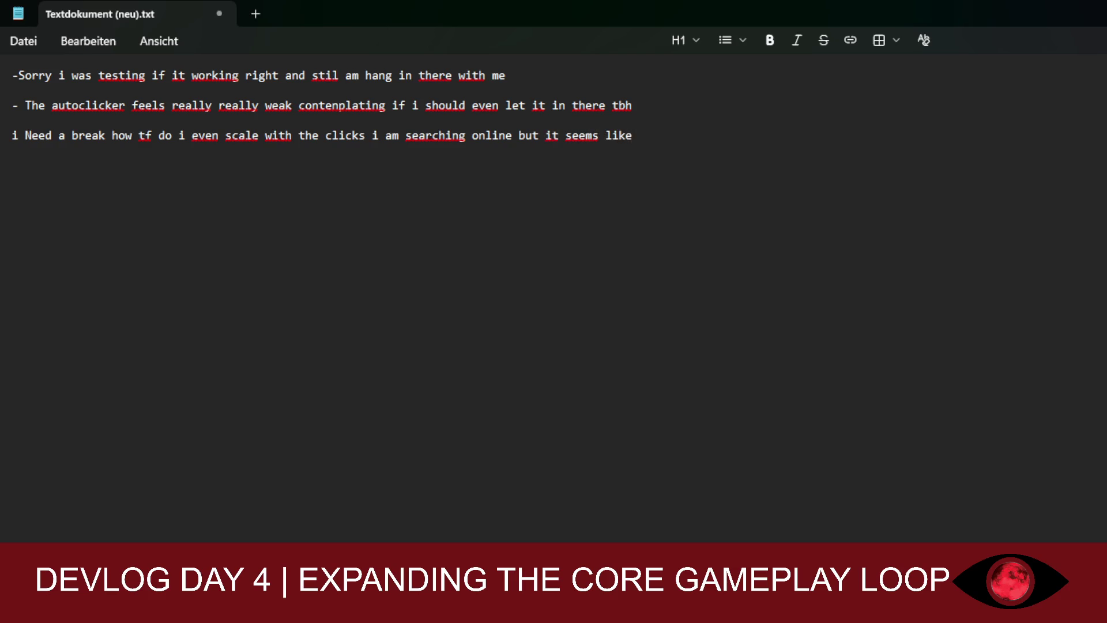
pyautogui.write(' a hell of')
pyautogui.press('BackSpace')
pyautogui.press('BackSpace')
pyautogui.press('BackSpace')
pyautogui.press('BackSpace')
pyautogui.write('hell')
pyautogui.write(' of work ')
pyautogui.write('going ')
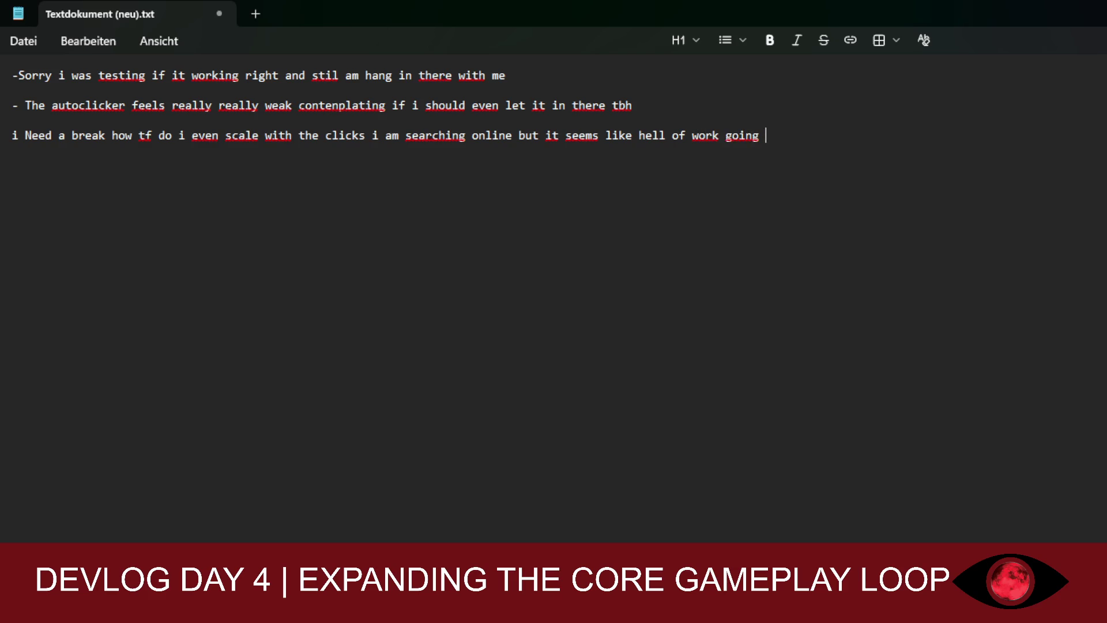
pyautogui.write('for a break ')
pyautogui.write('really ')
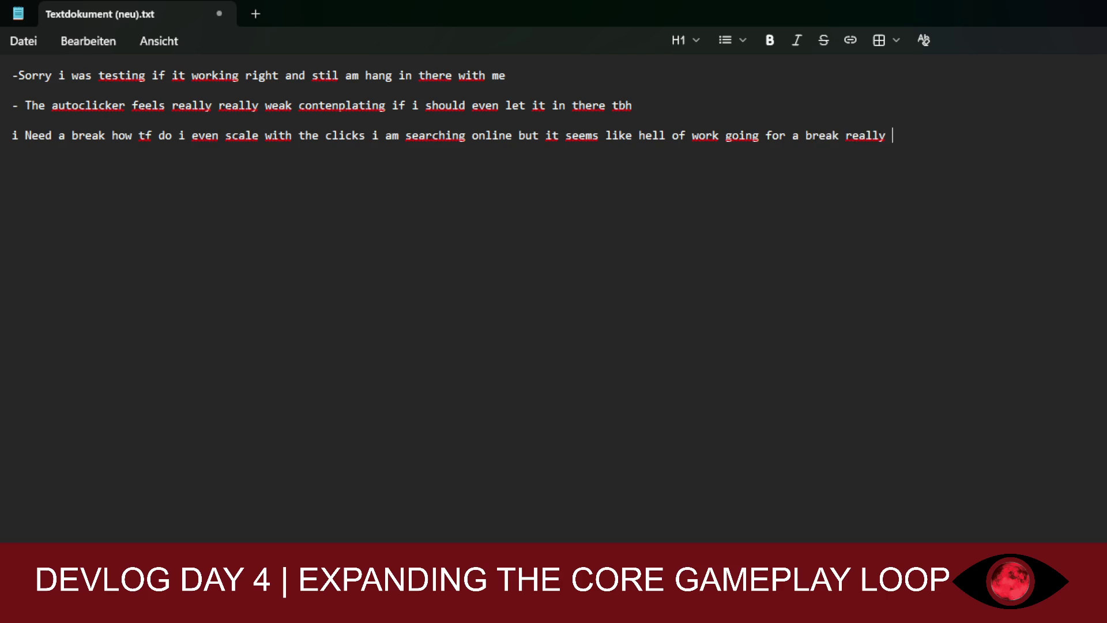
pyautogui.write('quick :/')
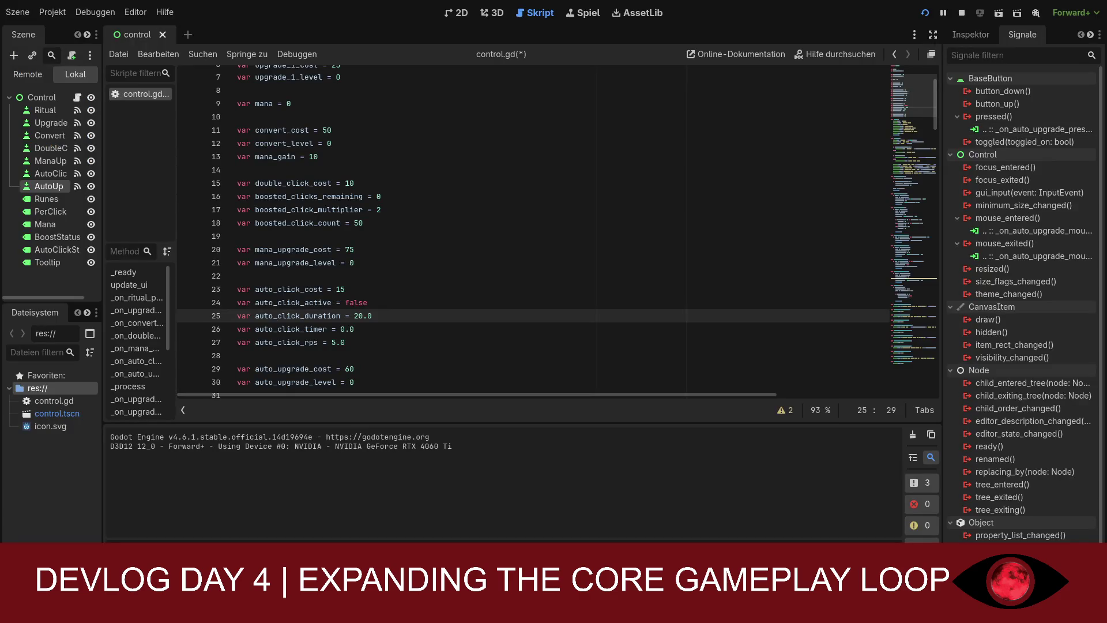
# Replace control.gd with the new pasted script and check the power-multiplier increase on line 124
pyautogui.scroll(2, 533, 230)
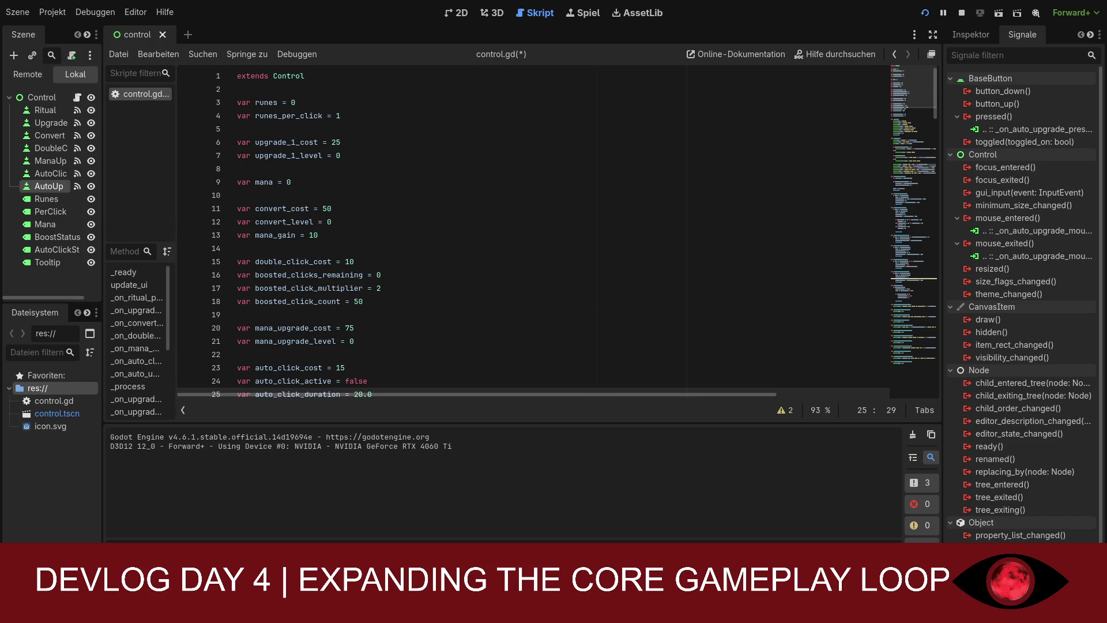
pyautogui.click(247, 81)
pyautogui.hotkey('ctrl', 'a')
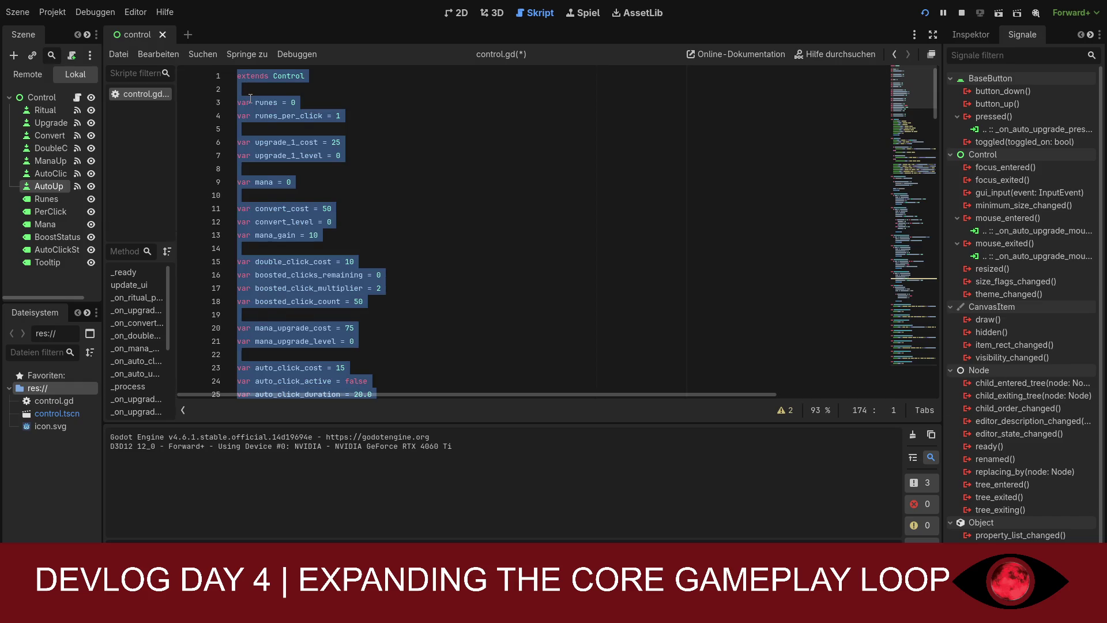
pyautogui.hotkey('ctrl', 'v')
pyautogui.scroll(3, 344, 256)
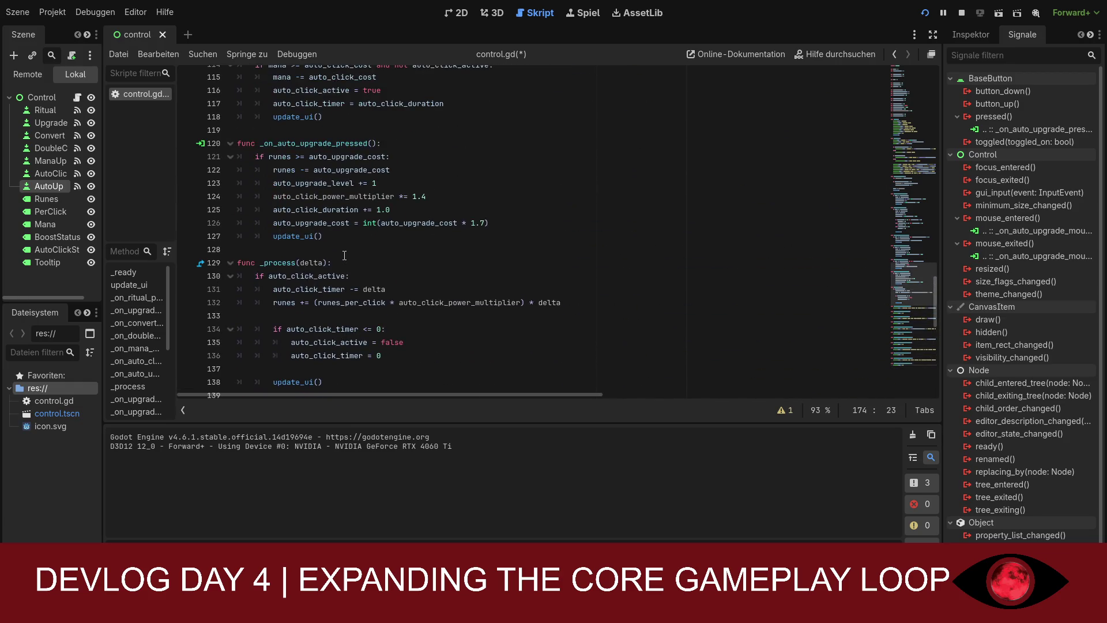
pyautogui.scroll(1, 382, 276)
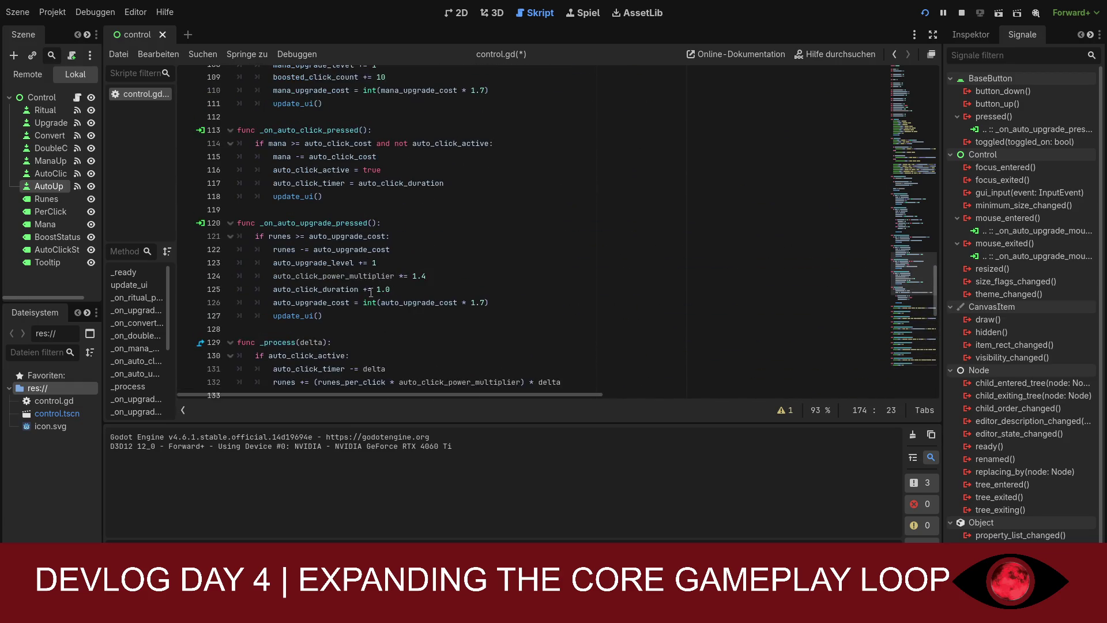
pyautogui.moveTo(299, 276); pyautogui.dragTo(433, 275)
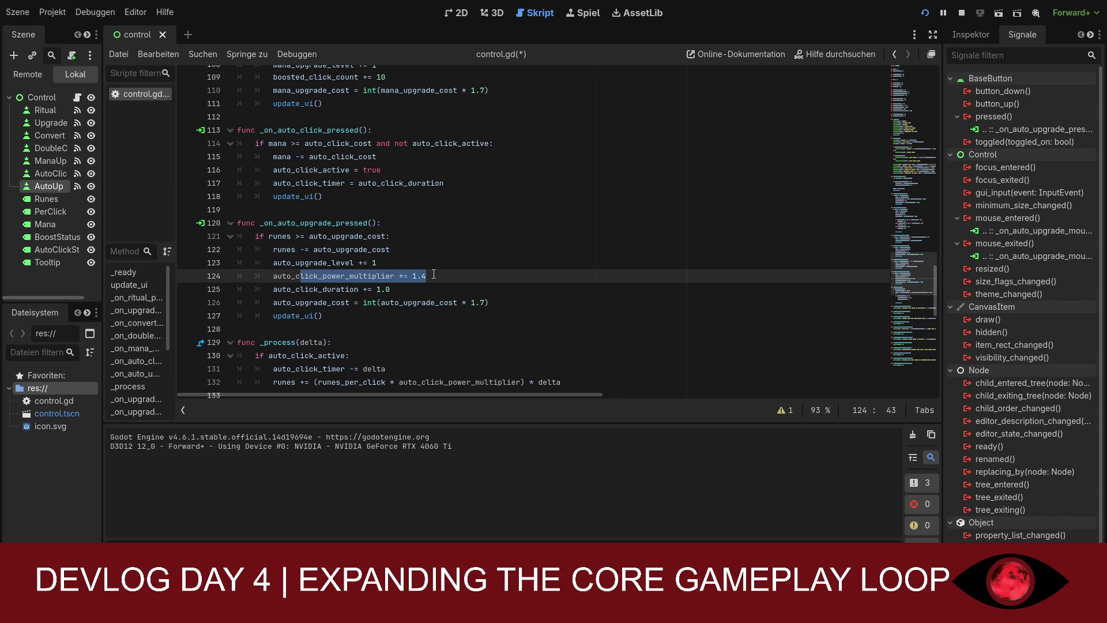
pyautogui.scroll(12, 400, 285)
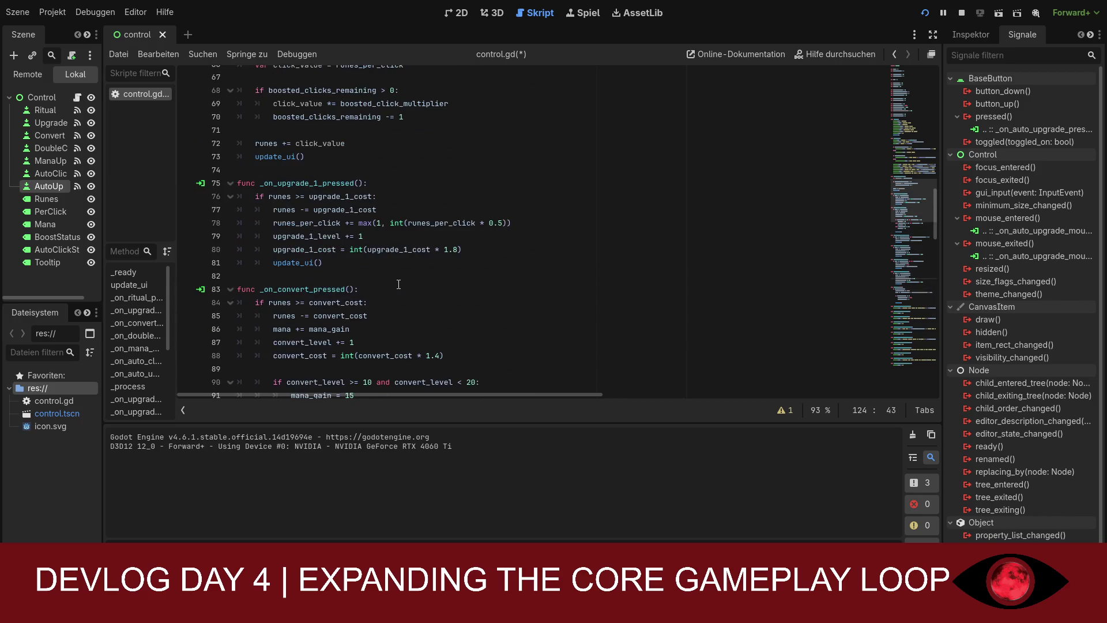
pyautogui.scroll(20, 399, 286)
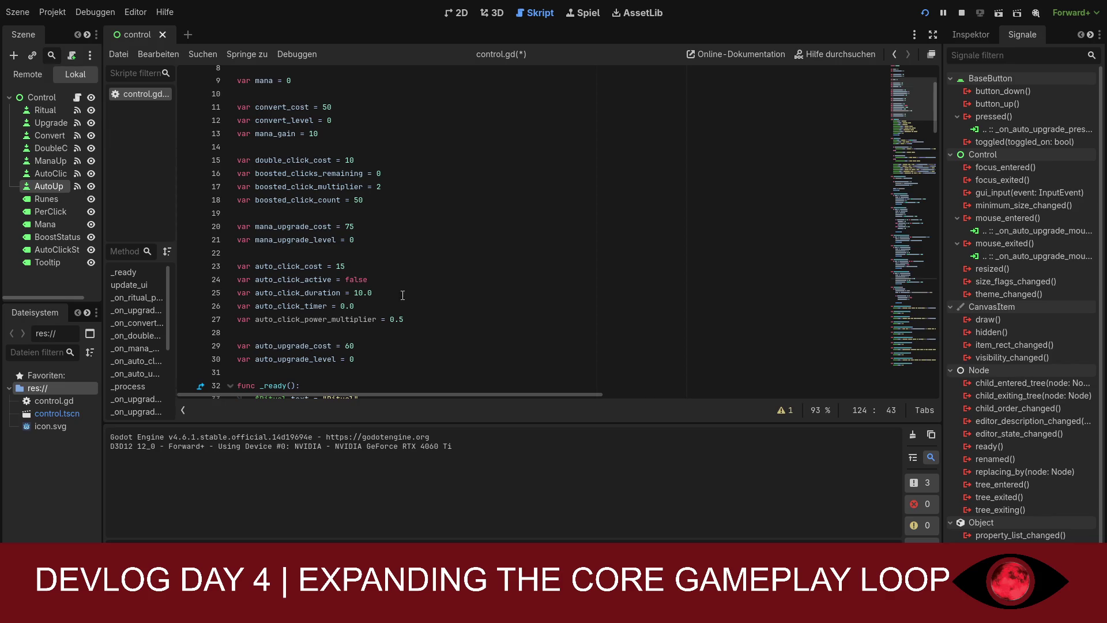
# Select the .5 of auto_click_power_multiplier on line 27 and place the caret after it
pyautogui.scroll(-1, 402, 295)
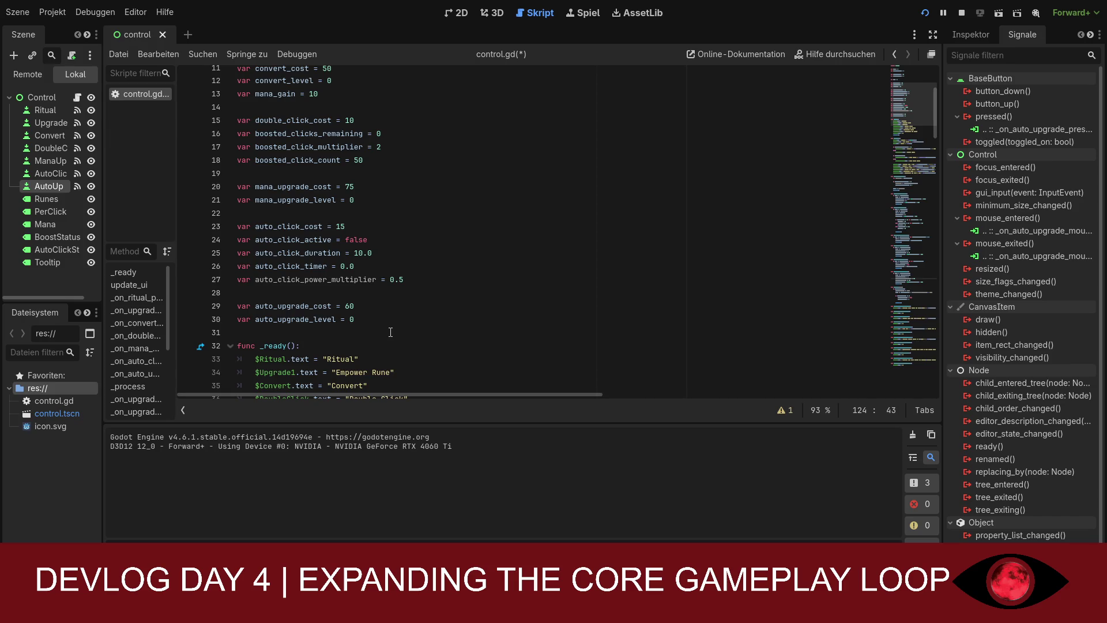
pyautogui.click(403, 279)
pyautogui.moveTo(404, 279); pyautogui.dragTo(394, 280)
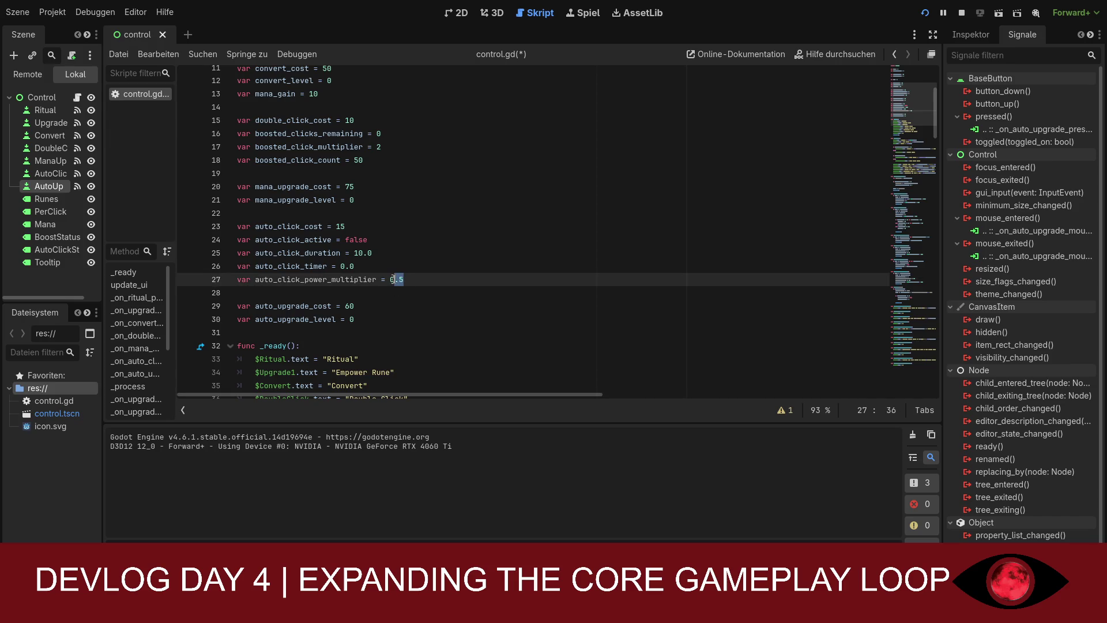
pyautogui.click(403, 280)
pyautogui.click(345, 280)
# Save control.gd, then start a fourth note: 'Next is some numbers i wanna see them'
pyautogui.hotkey('ctrl', 's')
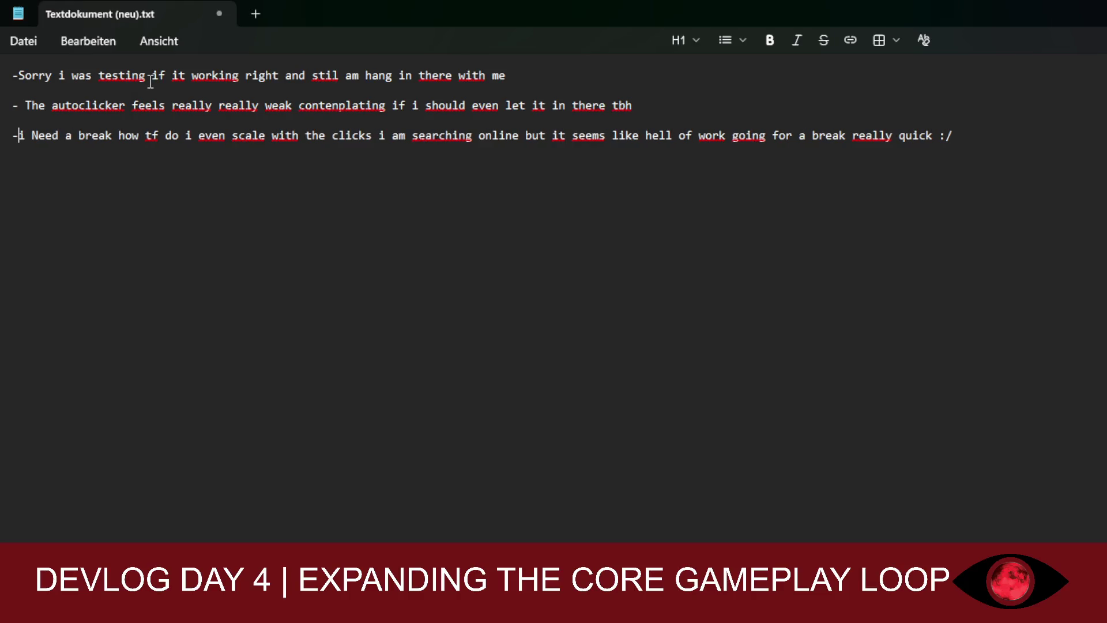
pyautogui.press('End')
pyautogui.press('Return')
pyautogui.write('Next i')
pyautogui.write('s some ')
pyautogui.write('floati')
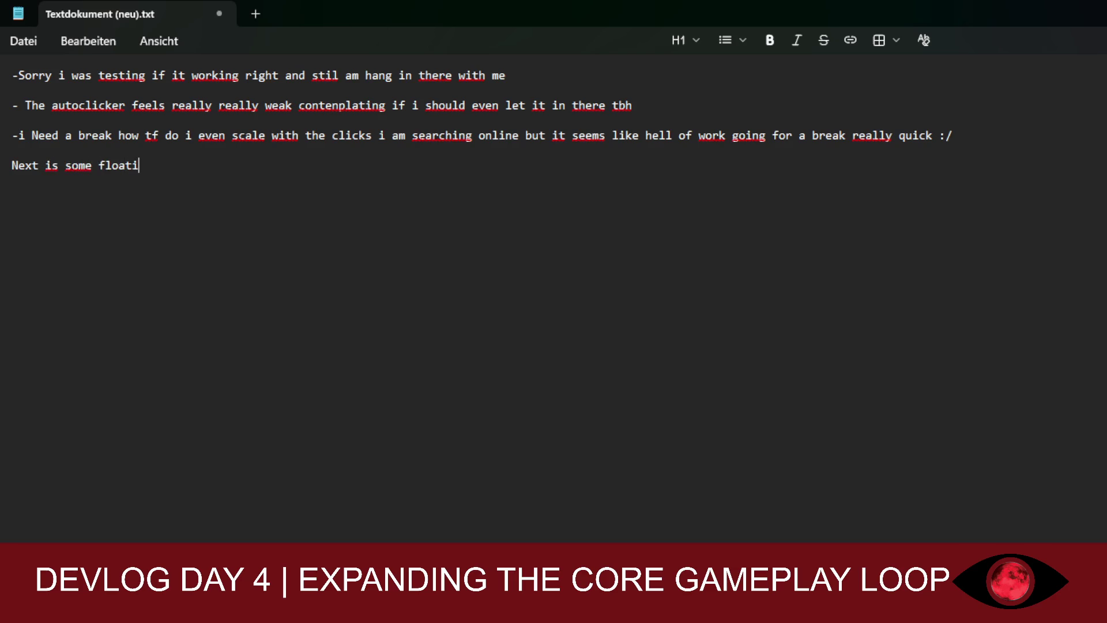
pyautogui.write('ng')
pyautogui.press('BackSpace')
pyautogui.press('BackSpace')
pyautogui.press('BackSpace')
pyautogui.write('numbers ')
pyautogui.write('i wanna s')
pyautogui.write('ee ')
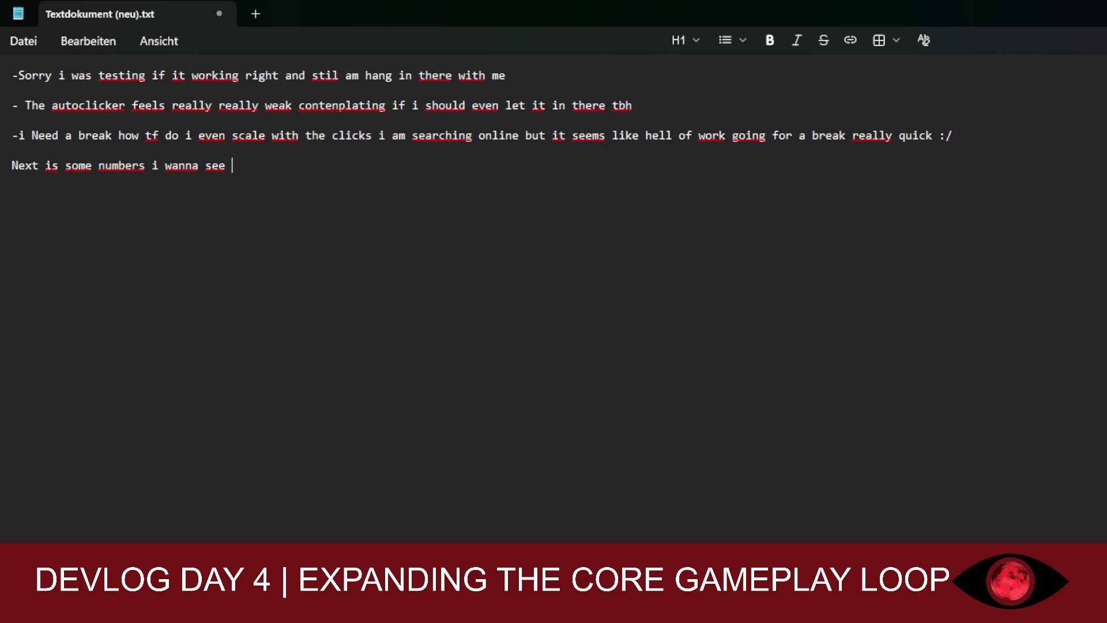
pyautogui.write('them ab')
# Finish the fourth note with 'disappear over the ritual button'
pyautogui.press('BackSpace')
pyautogui.press('BackSpace')
pyautogui.write('diass')
pyautogui.press('BackSpace')
pyautogui.press('BackSpace')
pyautogui.press('BackSpace')
pyautogui.write('sabb')
pyautogui.press('BackSpace')
pyautogui.press('BackSpace')
pyautogui.write('ppear ')
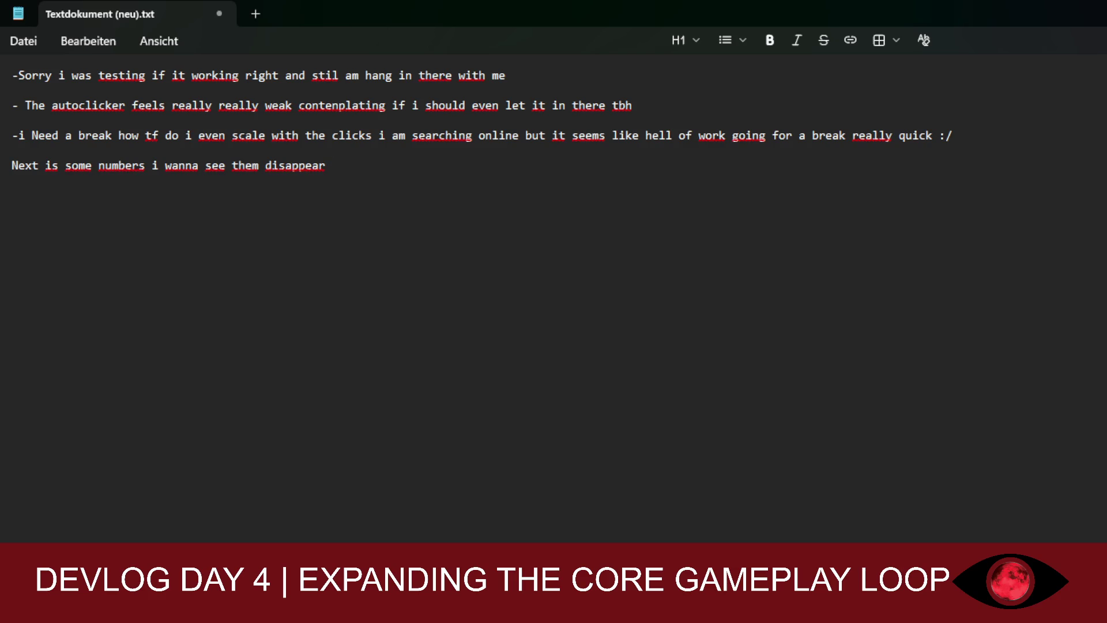
pyautogui.write('over the bu')
pyautogui.press('BackSpace')
pyautogui.press('BackSpace')
pyautogui.write('ritual bu')
pyautogui.write('tton')
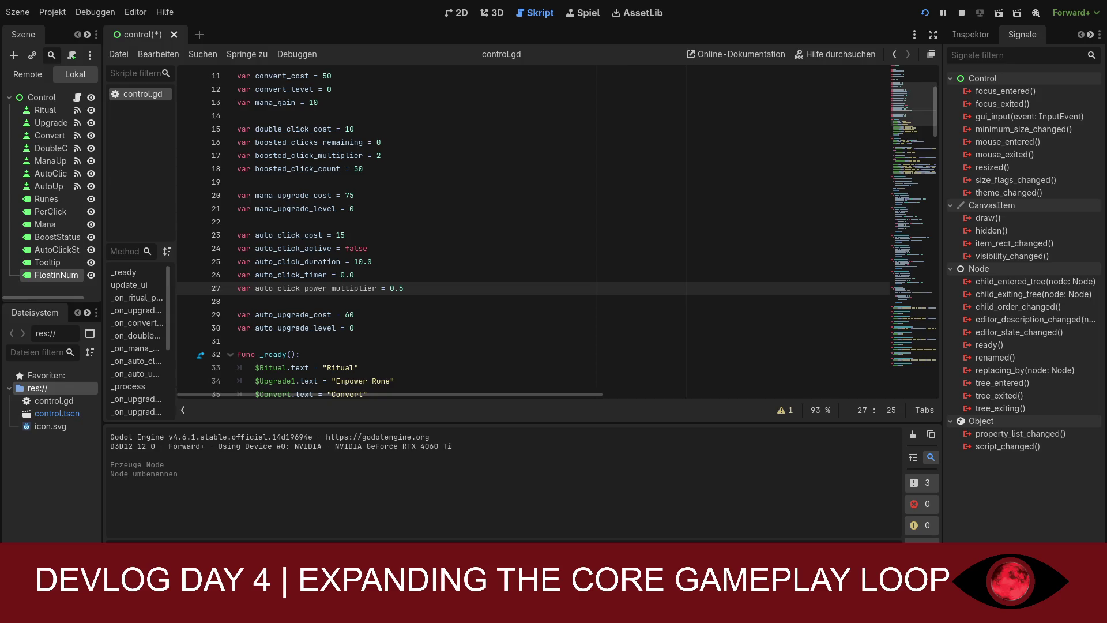
# Show the 2D scene view with the new FloatinNumber label under Control
pyautogui.scroll(-5, 557, 235)
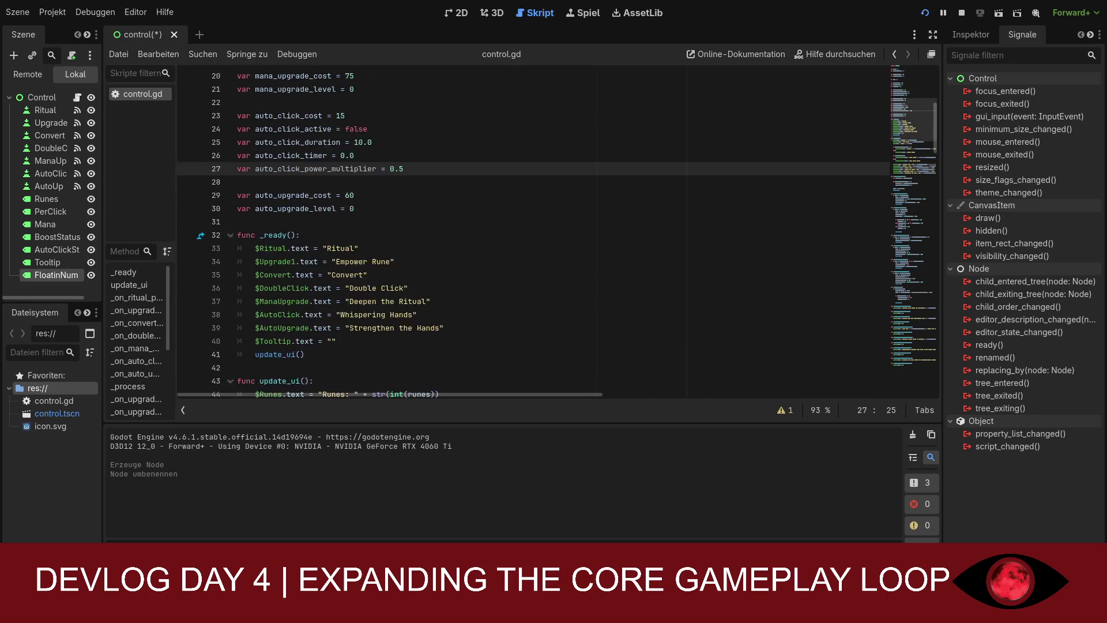
pyautogui.scroll(-6, 557, 235)
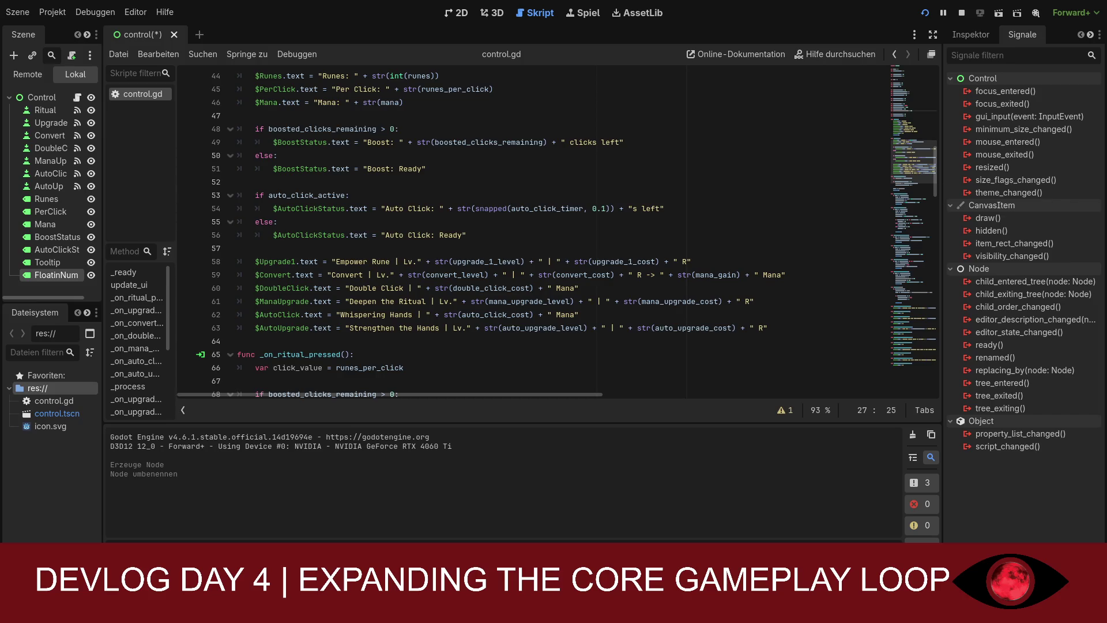
pyautogui.click(456, 13)
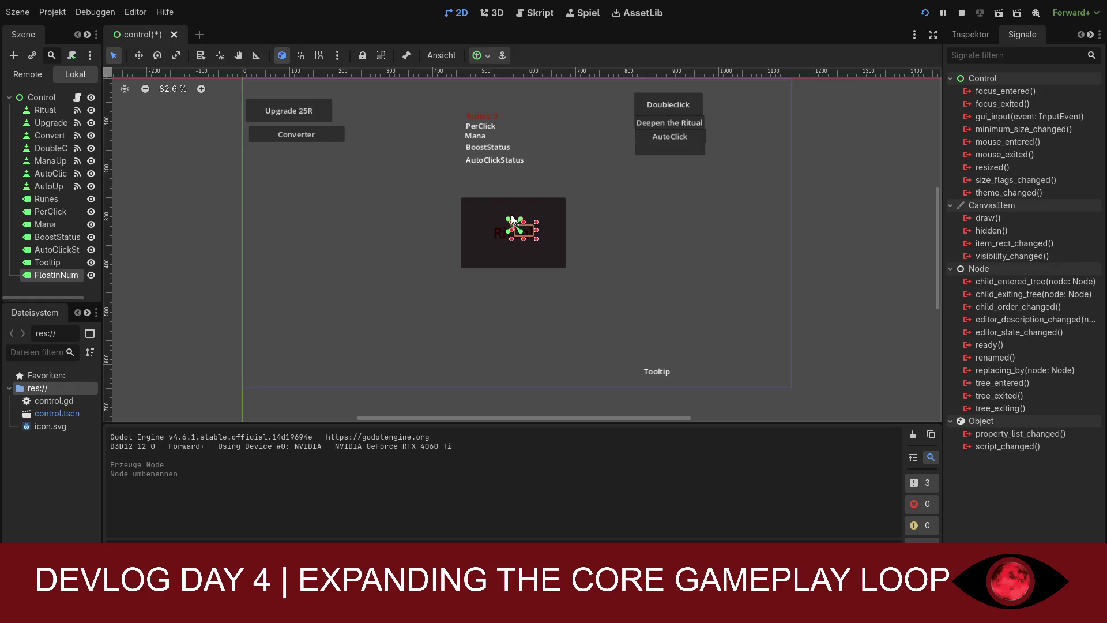
# Place the FloatinNumber label just above the Ritual button, sized about 78×33 pixels
pyautogui.moveTo(530, 229)
pyautogui.mouseDown()
pyautogui.moveTo(519, 198)
pyautogui.moveTo(508, 214)
pyautogui.moveTo(494, 210)
pyautogui.moveTo(520, 202)
pyautogui.moveTo(513, 195)
pyautogui.mouseUp()
pyautogui.moveTo(513, 188); pyautogui.dragTo(513, 174)
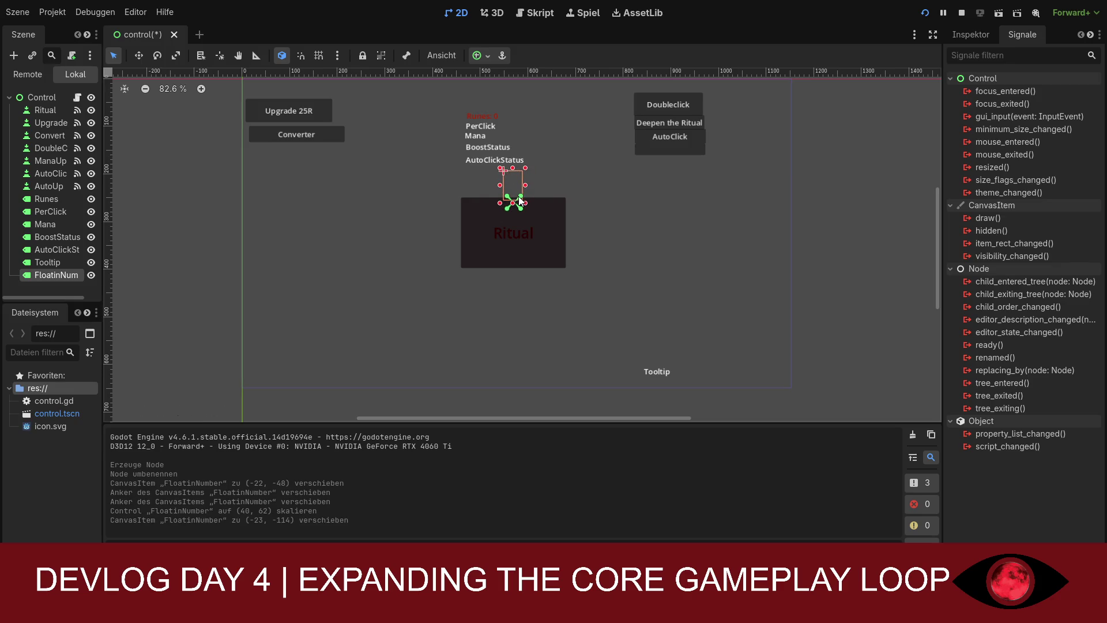
pyautogui.moveTo(509, 204)
pyautogui.mouseDown()
pyautogui.moveTo(511, 191)
pyautogui.moveTo(576, 202)
pyautogui.moveTo(501, 208)
pyautogui.moveTo(491, 182)
pyautogui.moveTo(513, 173)
pyautogui.moveTo(513, 199)
pyautogui.moveTo(513, 176)
pyautogui.mouseUp()
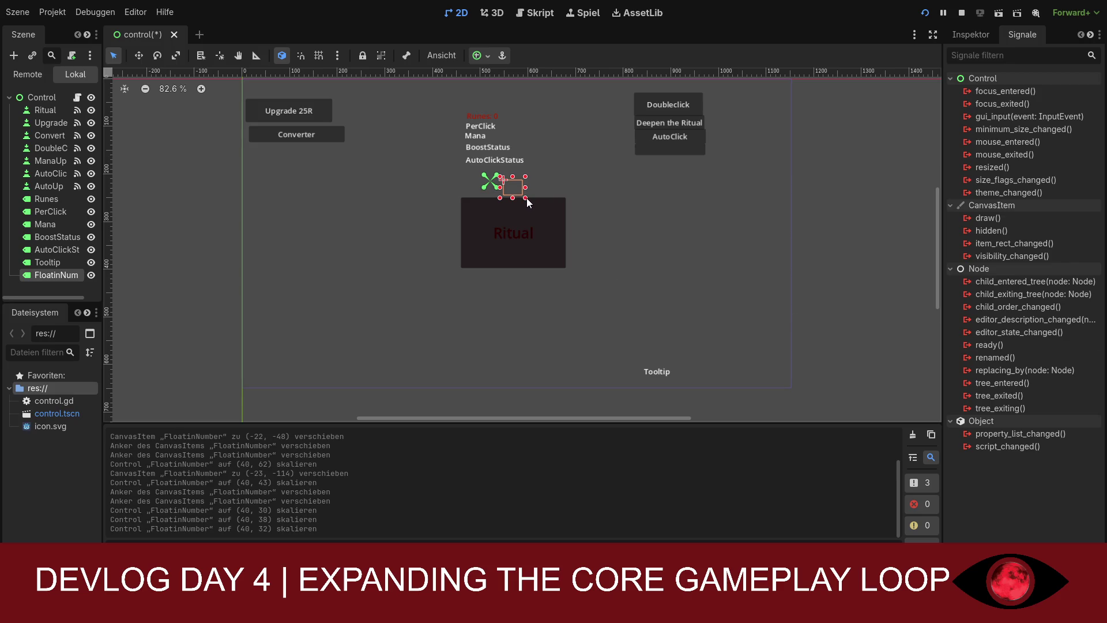
pyautogui.moveTo(527, 198)
pyautogui.mouseDown()
pyautogui.moveTo(545, 198)
pyautogui.moveTo(516, 190)
pyautogui.mouseUp()
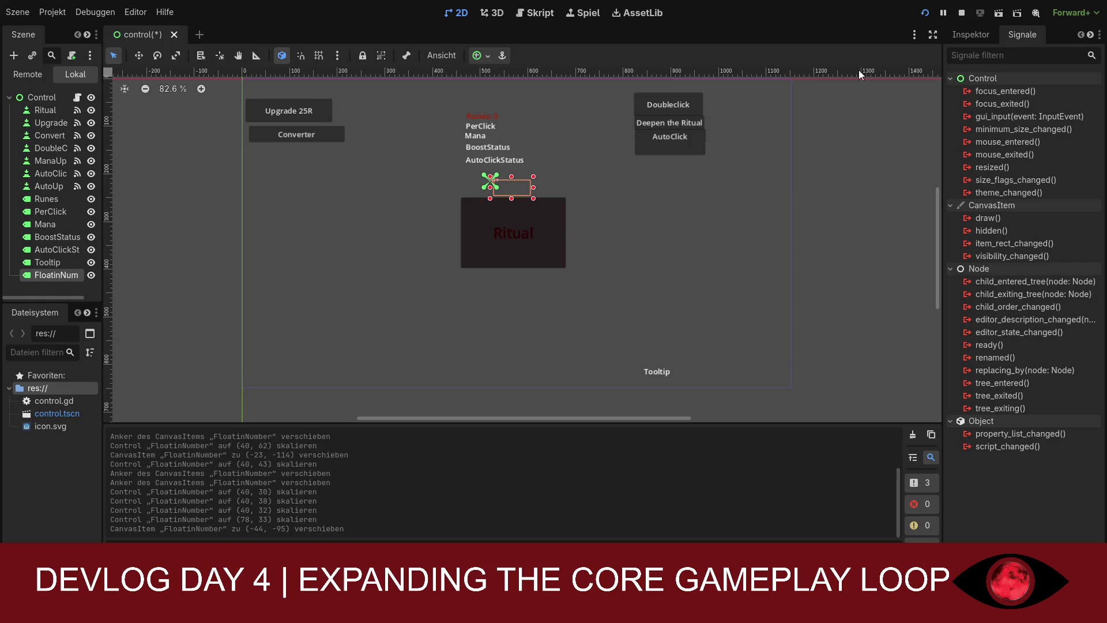
pyautogui.click(535, 13)
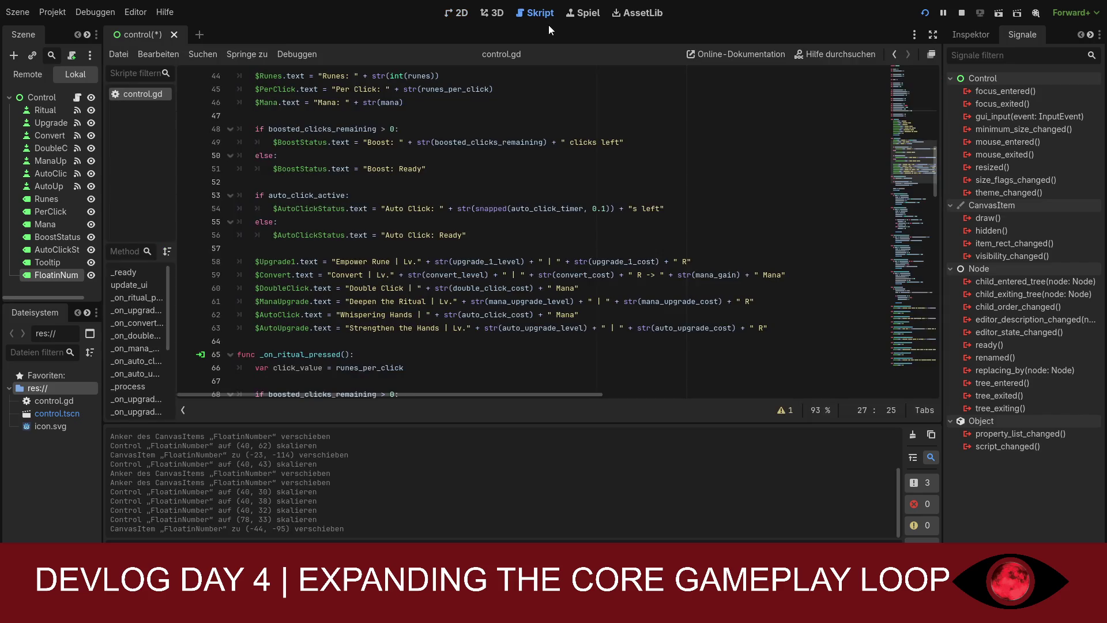
# Save the scene and paste the four floating_number variable declarations after the auto-upgrade variables
pyautogui.click(456, 13)
pyautogui.hotkey('ctrl', 's')
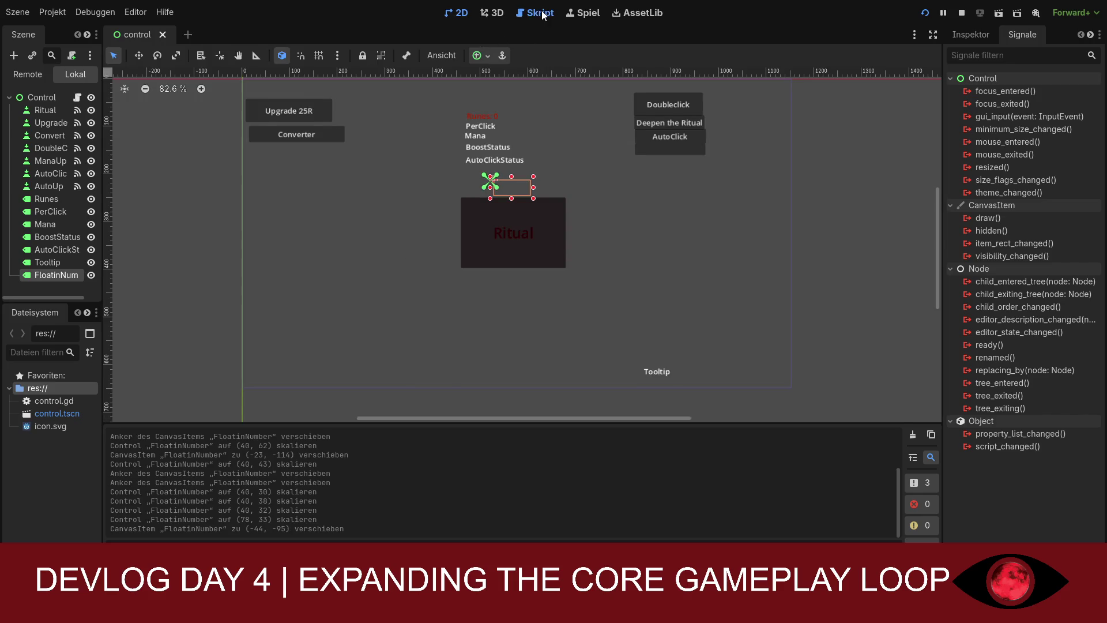
pyautogui.click(534, 13)
pyautogui.scroll(6, 531, 206)
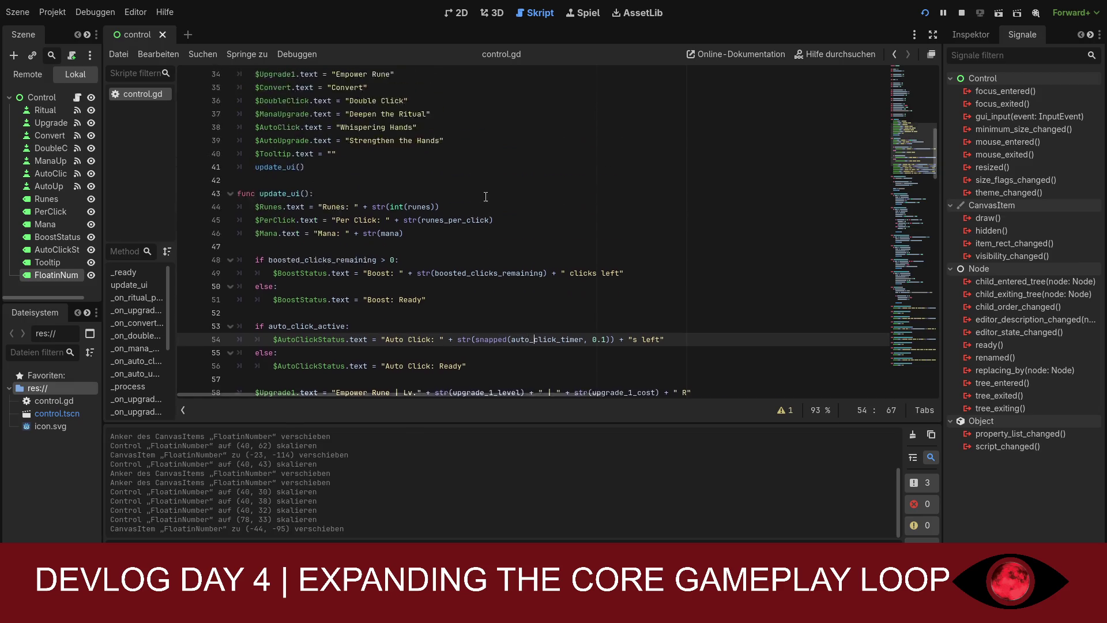
pyautogui.scroll(2, 412, 214)
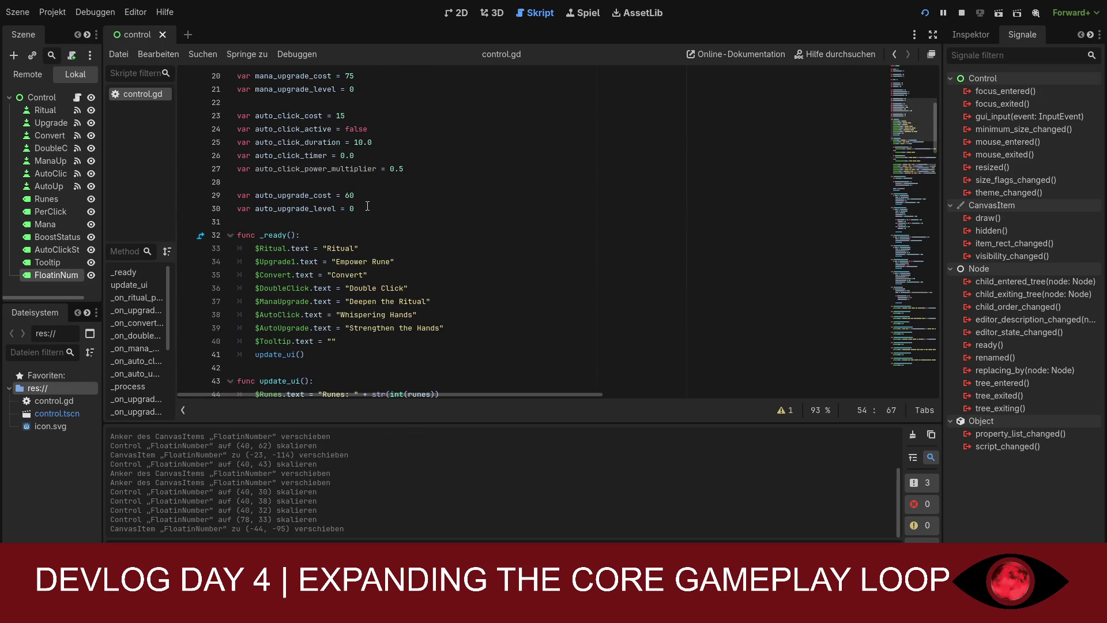
pyautogui.click(371, 209)
pyautogui.press('Return')
pyautogui.press('Return')
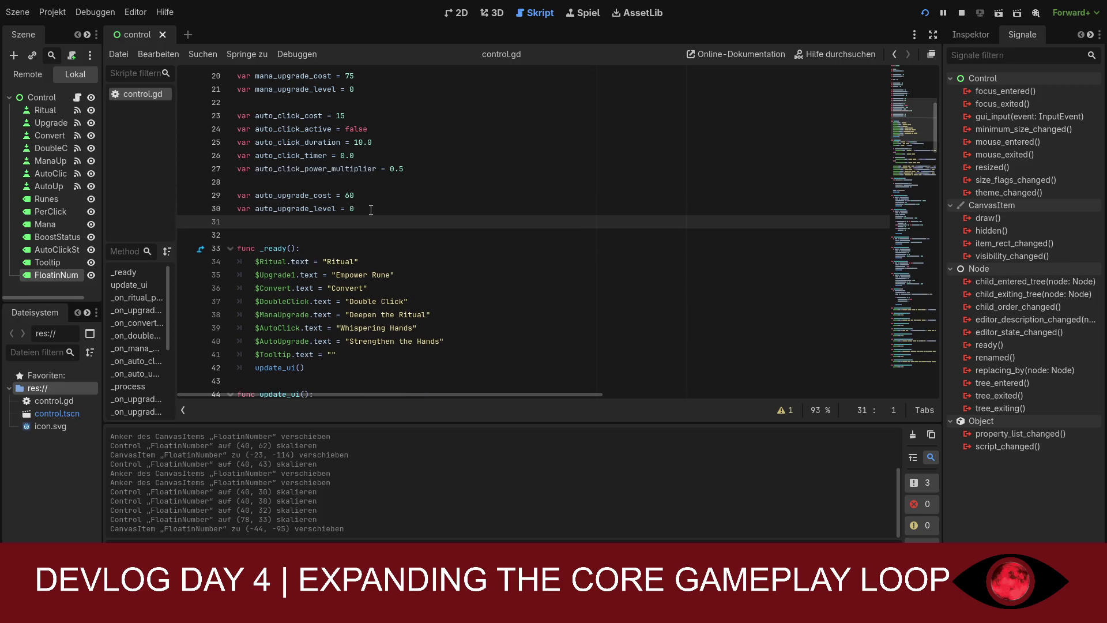
pyautogui.write('var floating_number_active = false var floating_number_timer = 0.0 var floating_number_duration = 0.6 var floating_number_start_position = Vector2.ZERO')
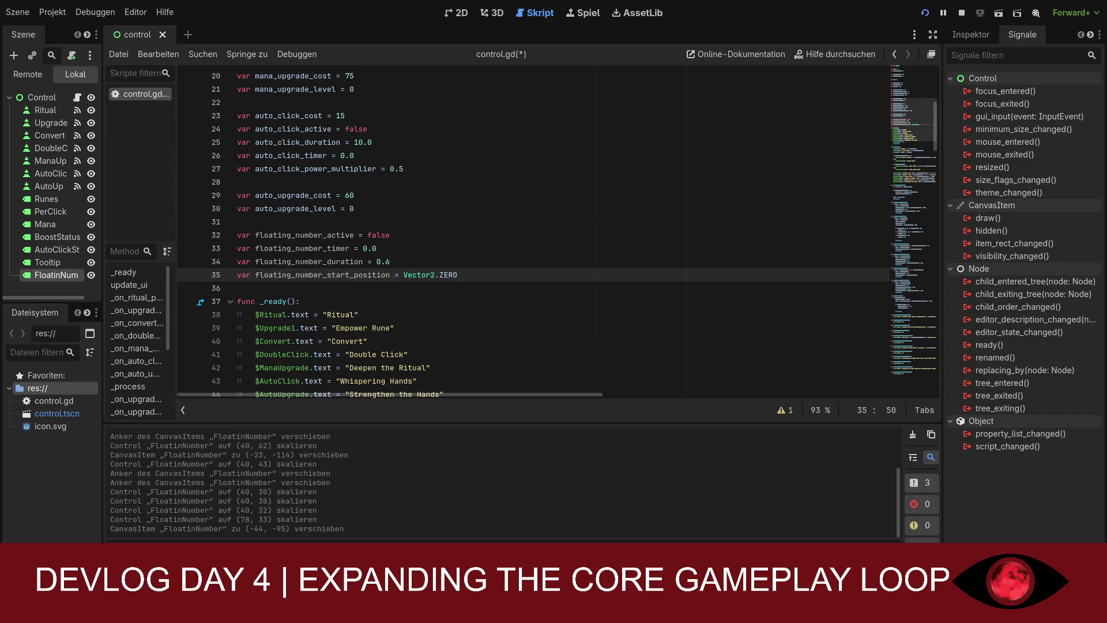
# Add FloatingNumber hide, clear and start-position lines to _ready() and delete the duplicate update_ui() call
pyautogui.scroll(-3, 533, 232)
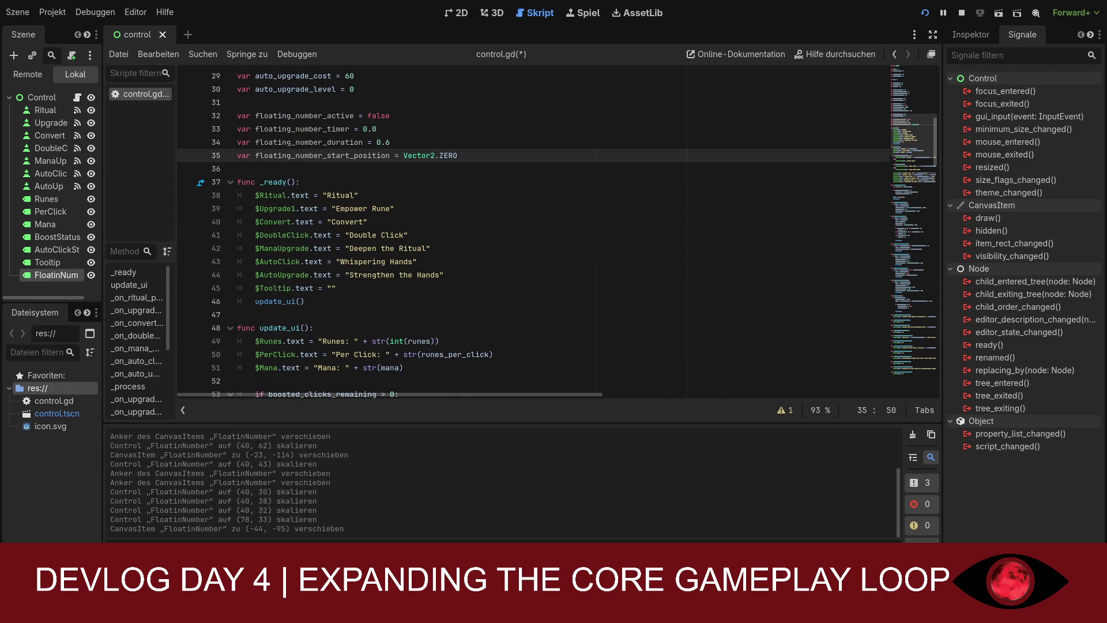
pyautogui.click(365, 289)
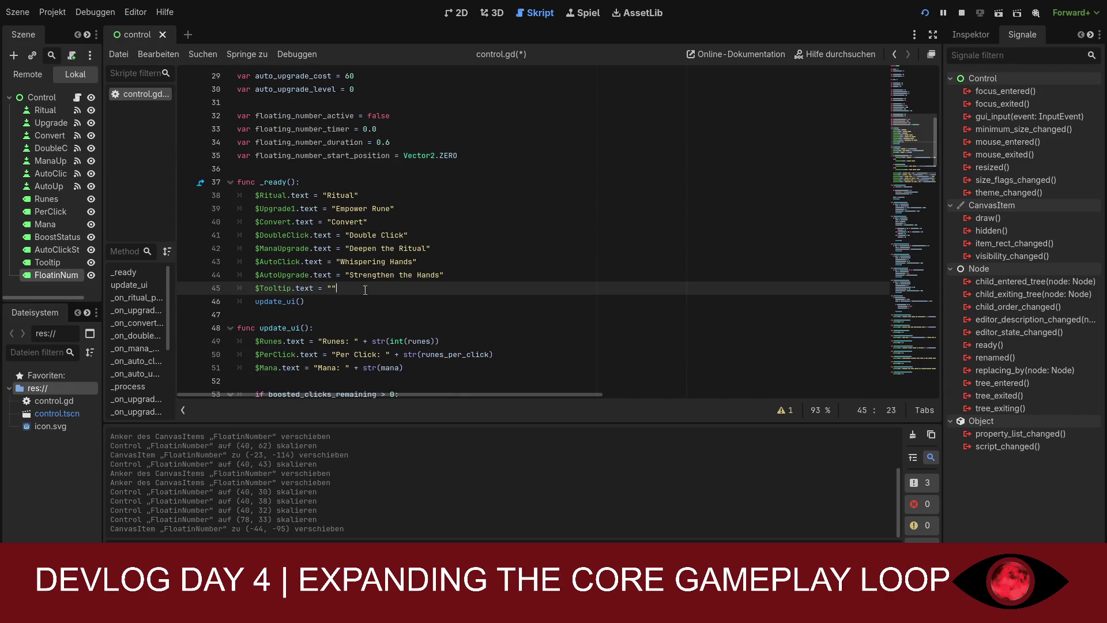
pyautogui.press('Return')
pyautogui.write('$FloatingNumber.text = "" \t$FloatingNumber.visible = false \tfloating_number_start_position = $FloatingNumber.position \tupdate_ui()')
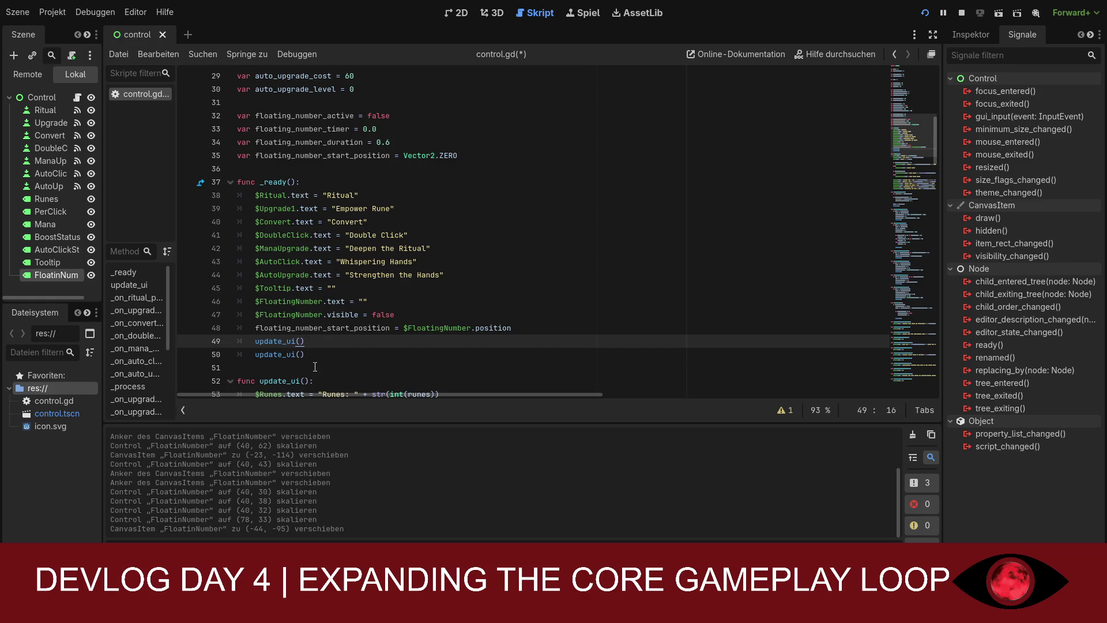
pyautogui.moveTo(305, 354); pyautogui.dragTo(259, 354)
pyautogui.press('BackSpace')
pyautogui.press('BackSpace')
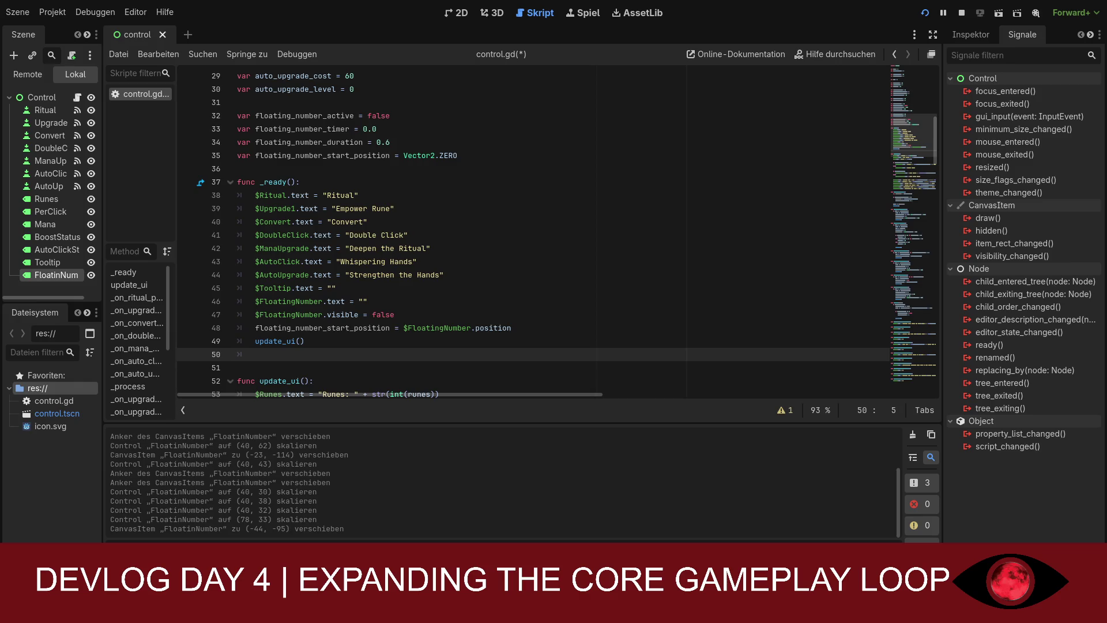
# Place the caret at the end of update_ui's last line, ready for a new function
pyautogui.scroll(-3, 533, 235)
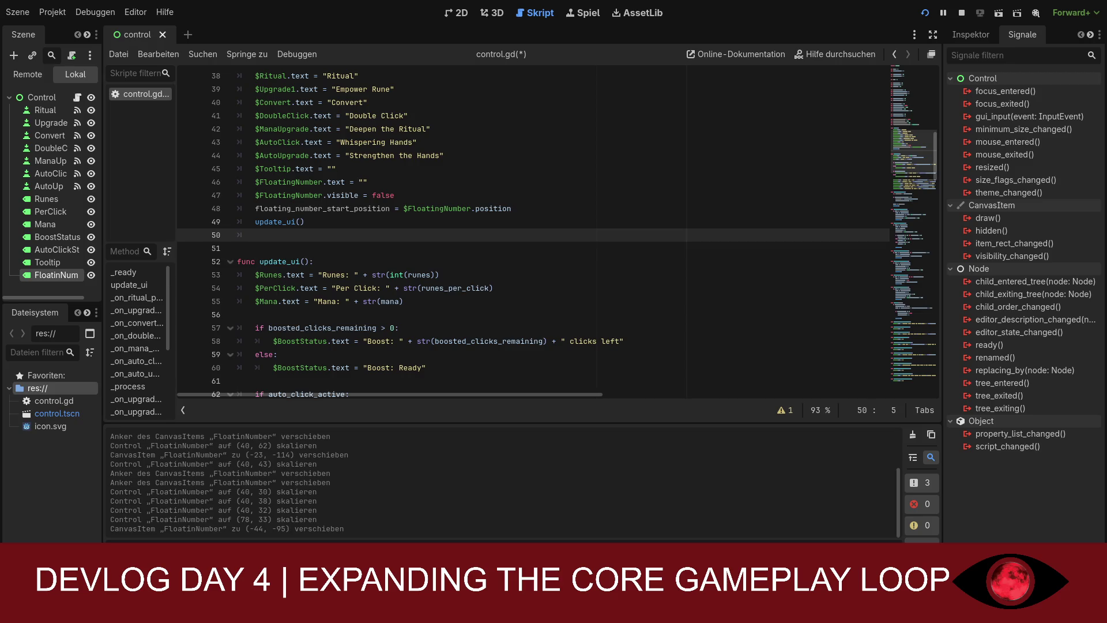
pyautogui.scroll(-5, 532, 236)
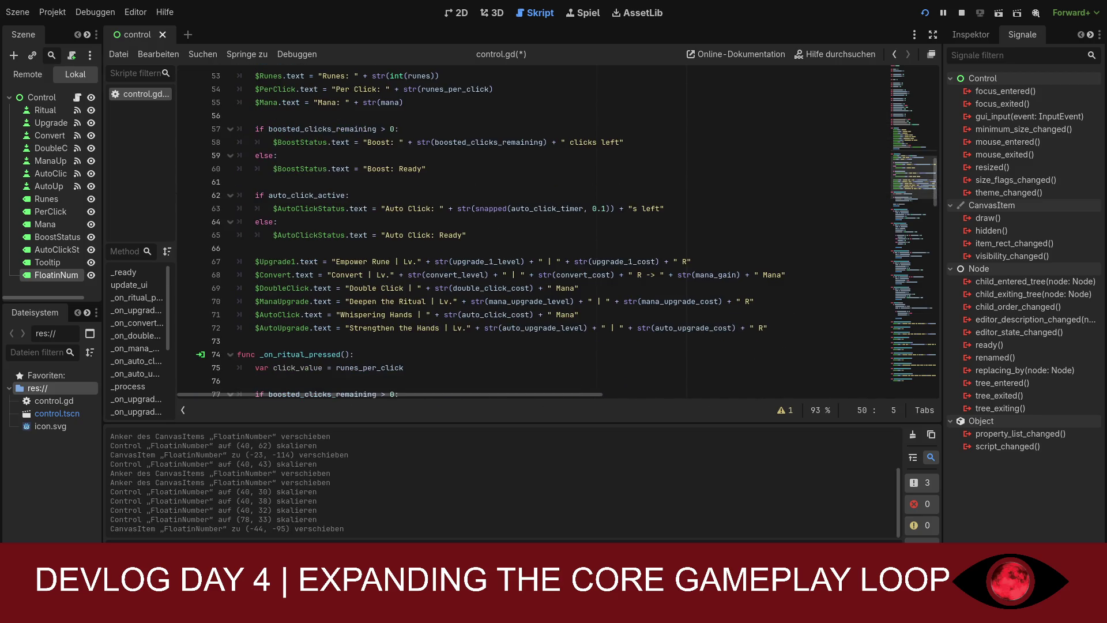
pyautogui.scroll(-2, 566, 235)
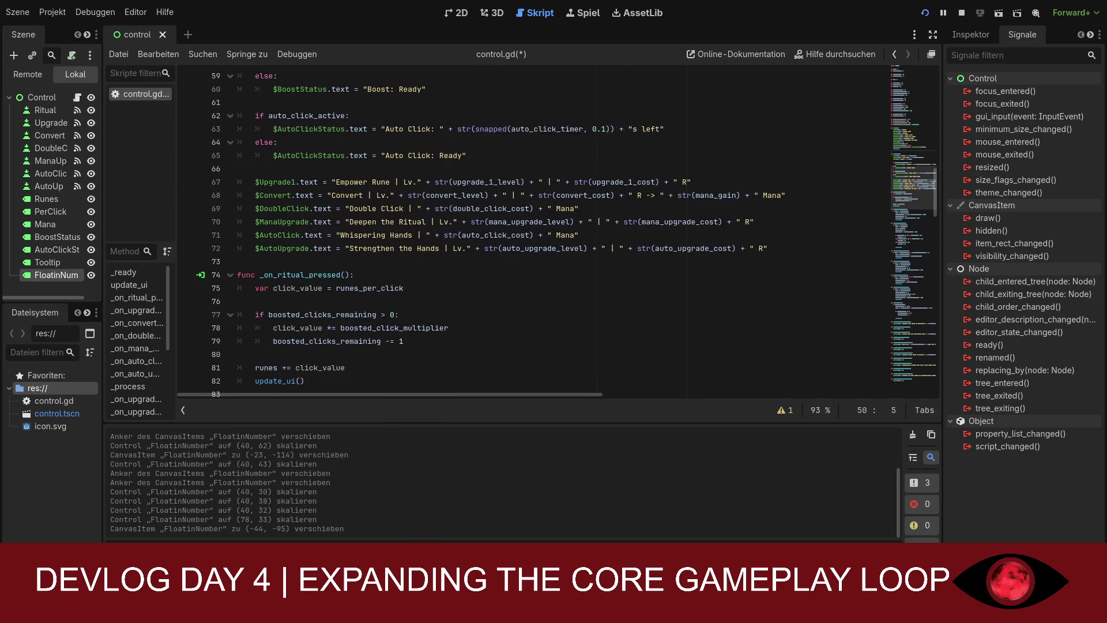
pyautogui.click(784, 249)
# Insert show_floating_number(amount) at line 74, undoing the wrong paste and dedenting its func line
pyautogui.press('Return')
pyautogui.press('Return')
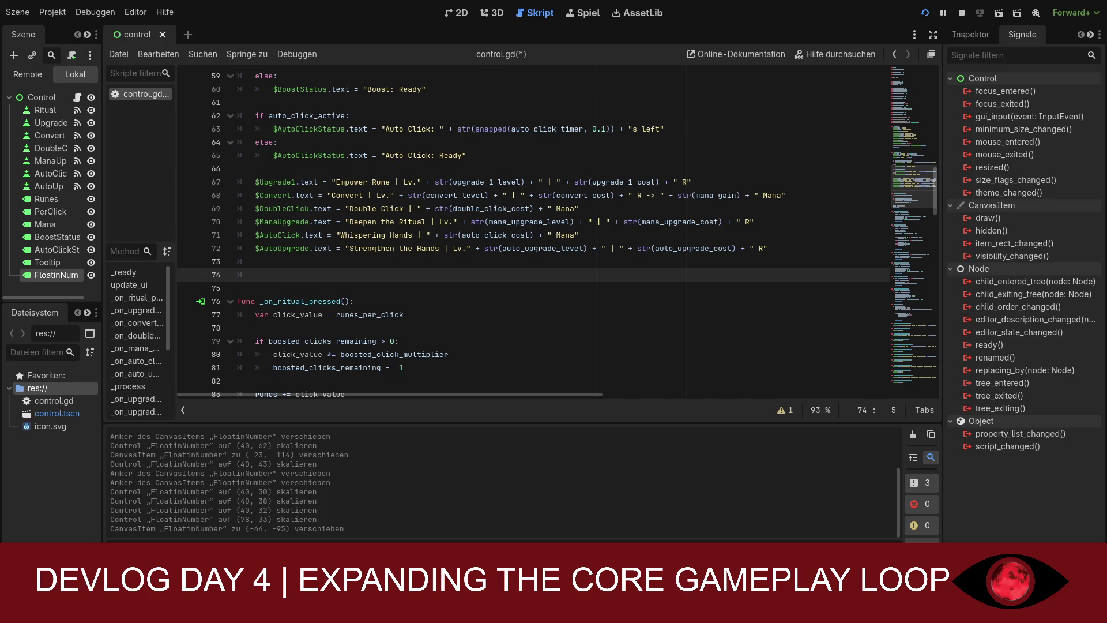
pyautogui.write('$FloatingNumber.text = "" \t$FloatingNumber.visible = false \tfloating_number_start_position = $FloatingNumber.position \tupdate_ui()')
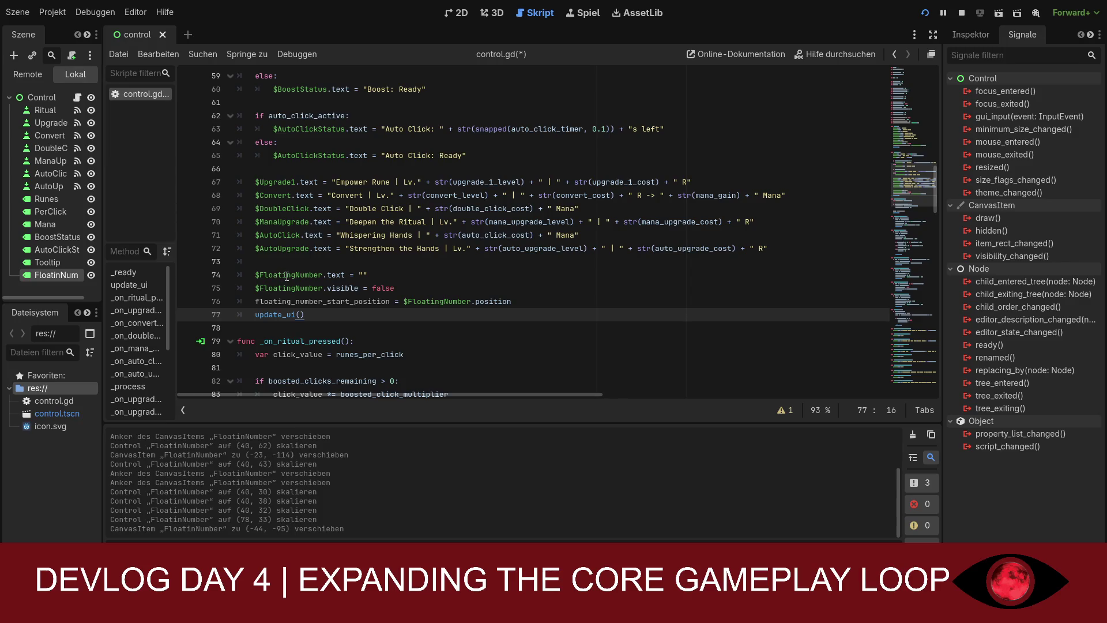
pyautogui.hotkey('ctrl', 'z')
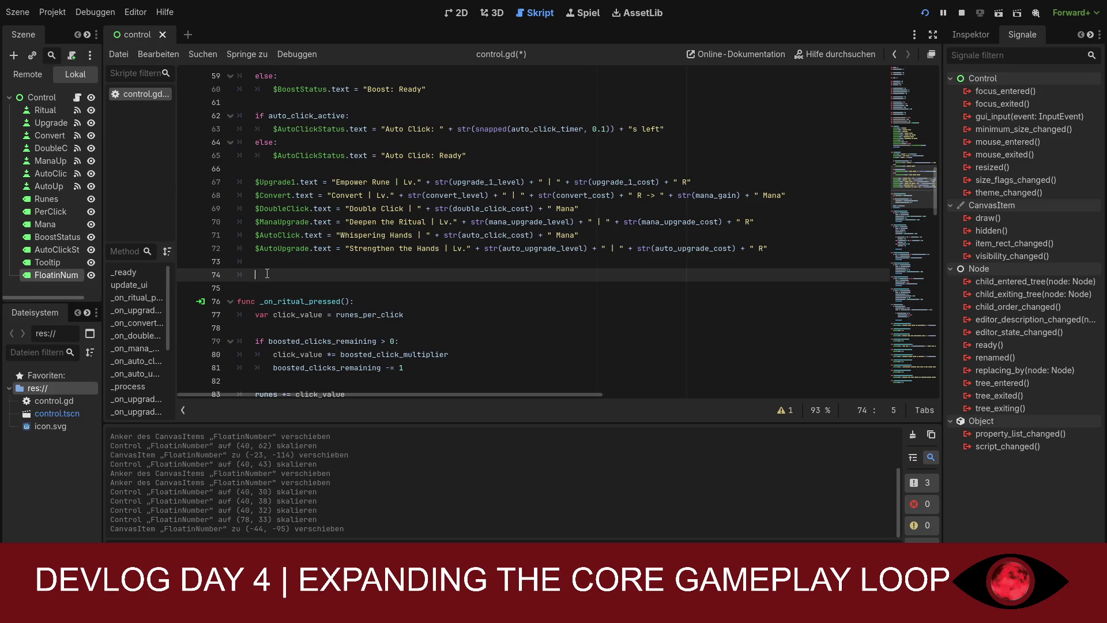
pyautogui.write('func show_floating_number(amount): \t$FloatingNumber.text = "+" + str(int(amount)) \t$FloatingNumber.position = floating_number_start_position \t$FloatingNumber.visible = true \tfloating_number_active = true \tfloating_number_timer = floating_number_duration')
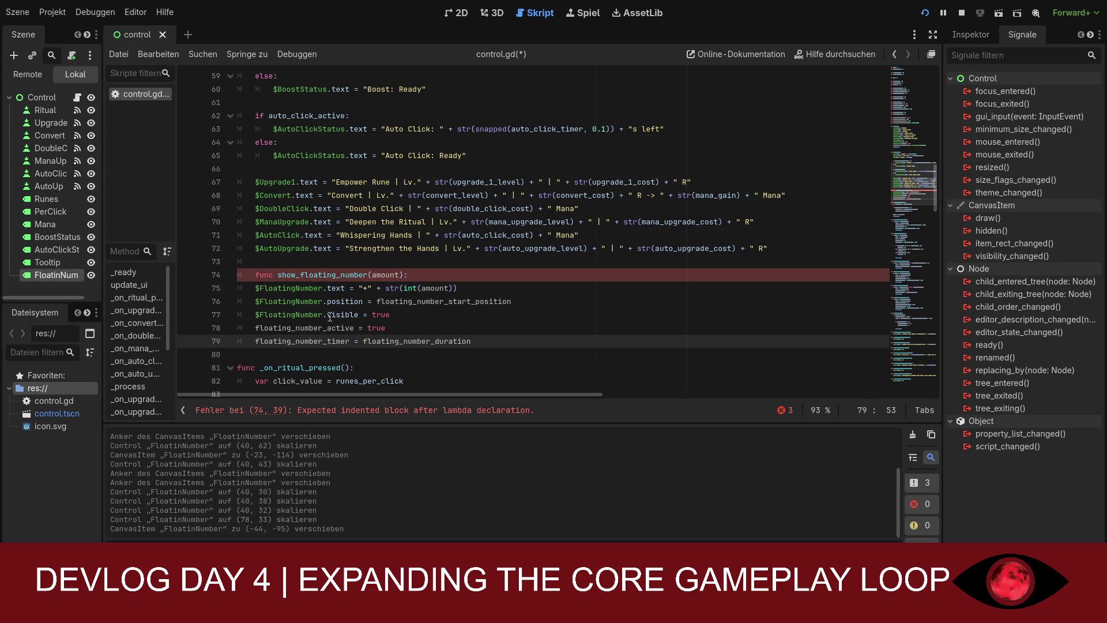
pyautogui.click(252, 275)
pyautogui.press('BackSpace')
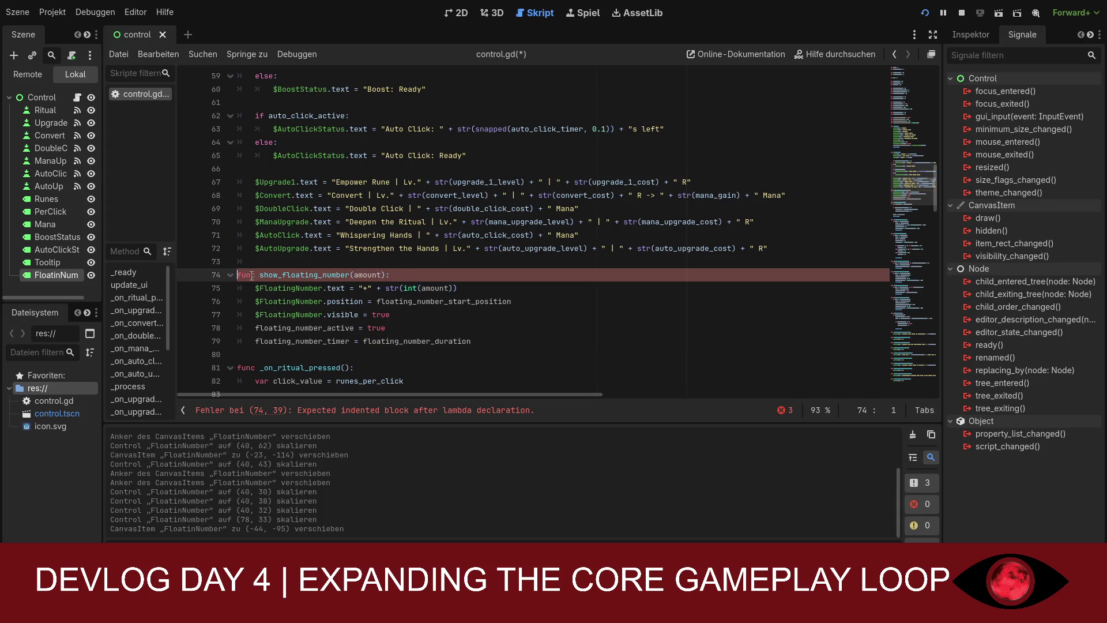
pyautogui.scroll(-1, 511, 306)
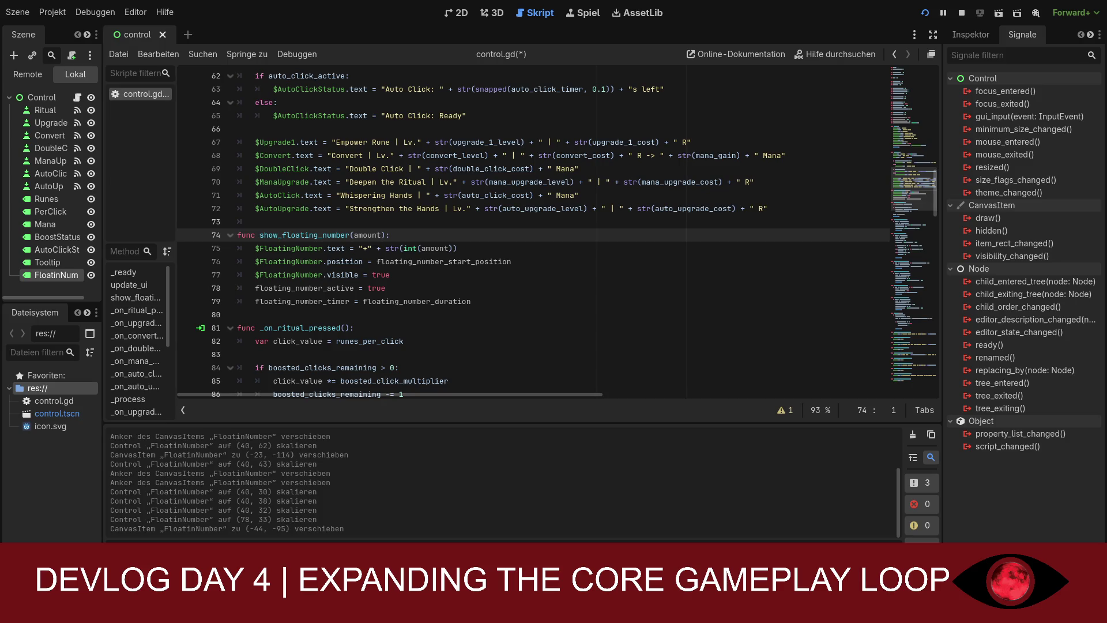
# Open blank lines in _process after the auto_click_timer reset, at the body's indentation level
pyautogui.scroll(-8, 557, 231)
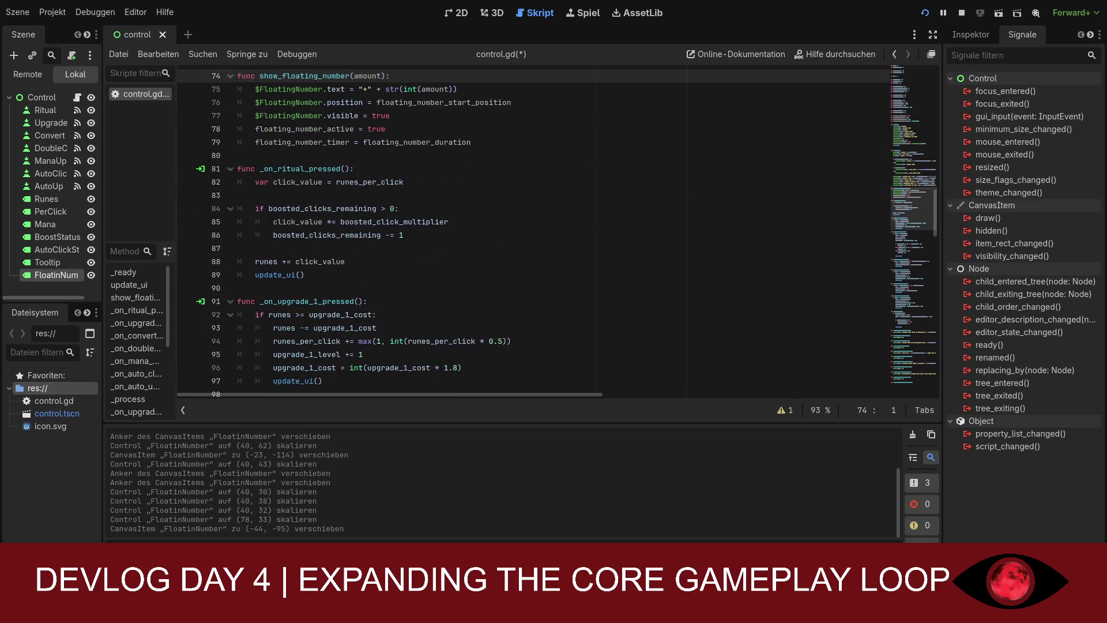
pyautogui.scroll(-4, 557, 231)
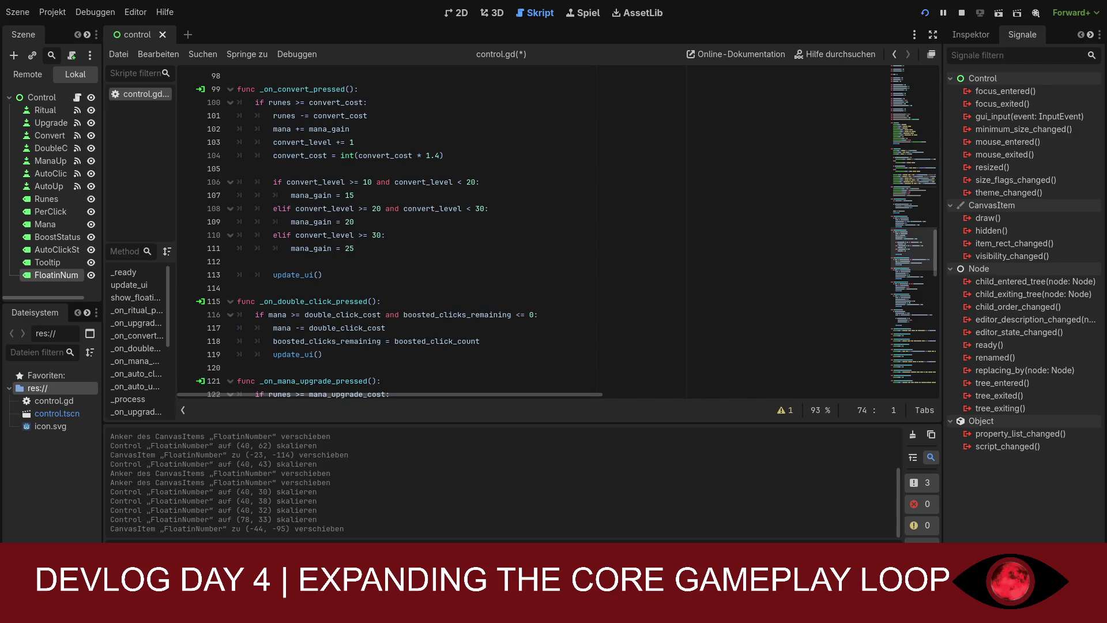
pyautogui.scroll(-3, 557, 230)
pyautogui.scroll(-7, 557, 231)
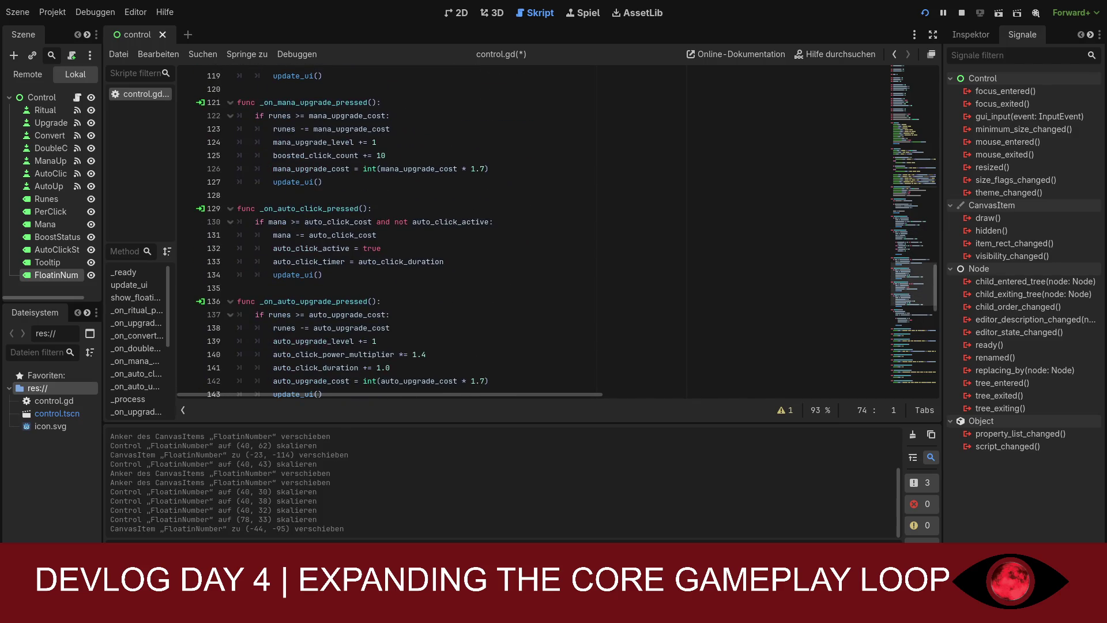
pyautogui.scroll(-2, 557, 231)
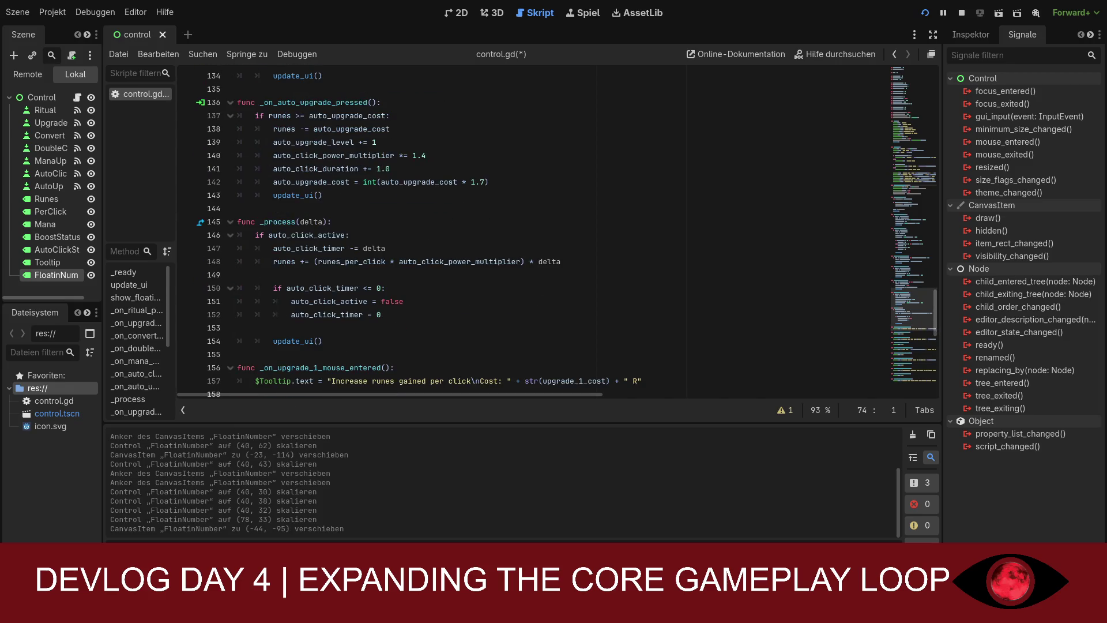
pyautogui.scroll(-1, 557, 231)
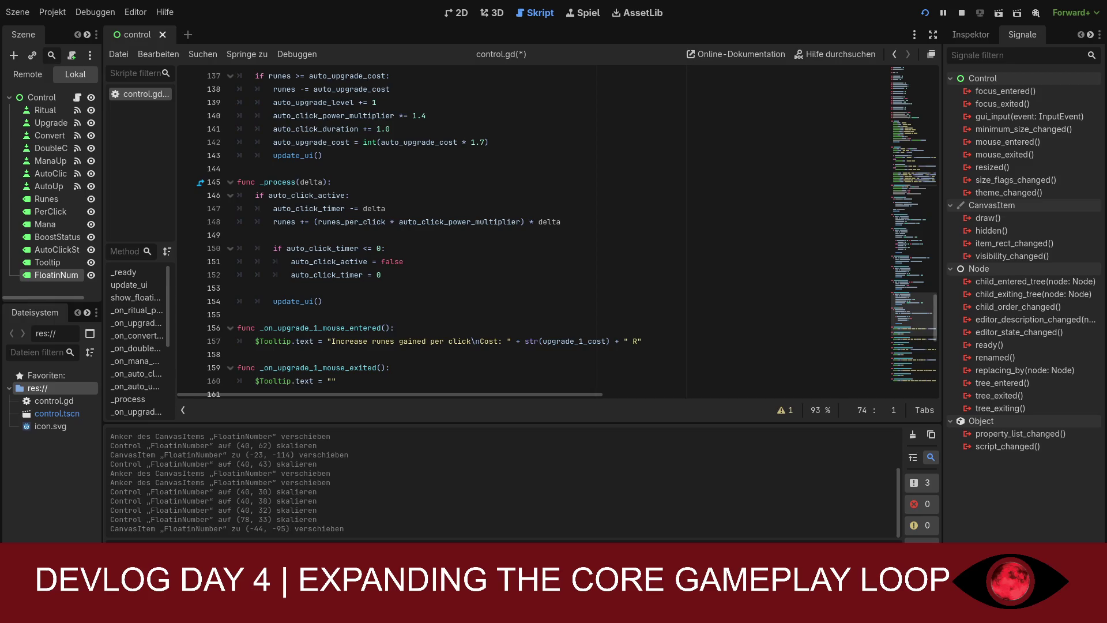
pyautogui.click(391, 275)
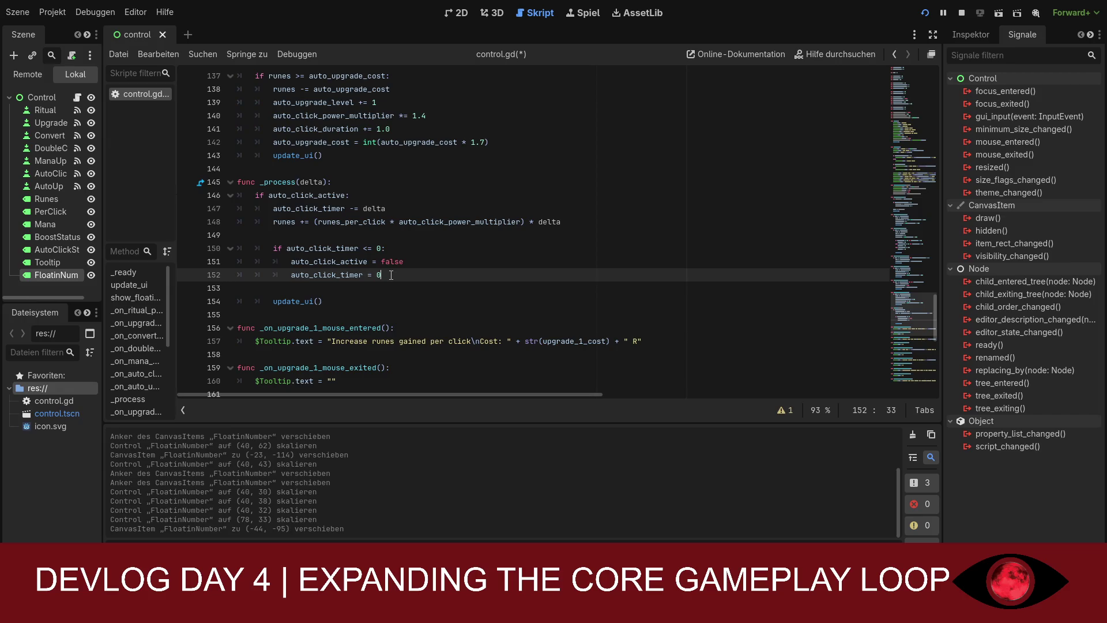
pyautogui.press('Return')
pyautogui.press('Return')
pyautogui.press('BackSpace')
pyautogui.press('BackSpace')
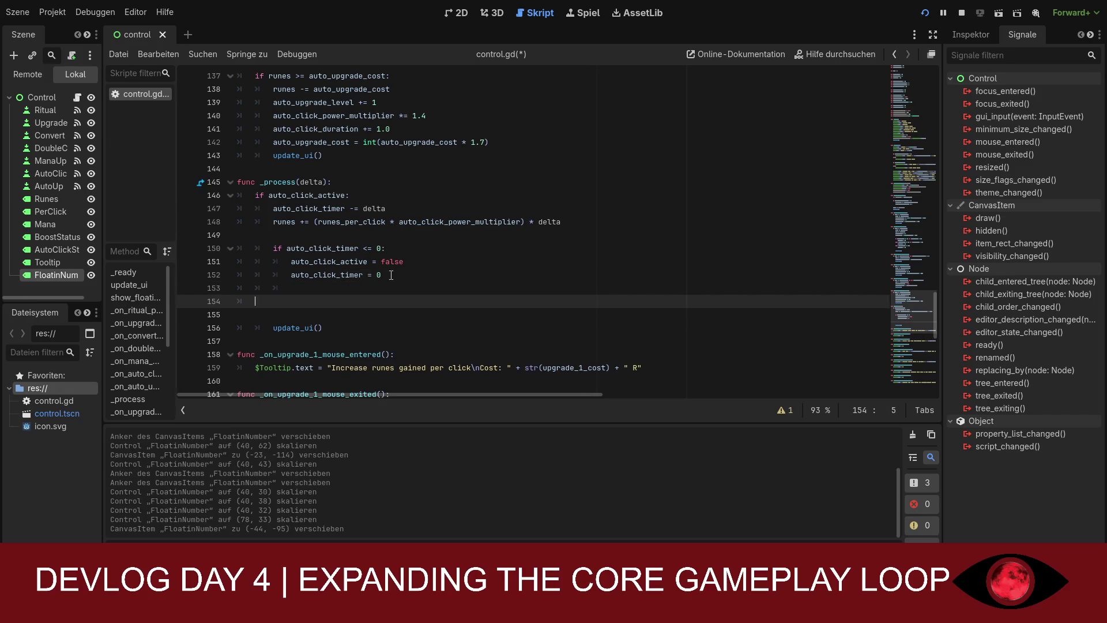
# Paste the FloatingNumber drift-and-hide block into _process, fix the if line's indent, and save control.gd
pyautogui.write('if floating_number_active: \t\tfloating_number_timer -= delta \t\t$FloatingNumber.position.y -= 40 * delta  \t\tif floating_number_timer <= 0: \t\t\tfloating_number_active = false \t\t\t$FloatingNumber.visible = false \t\t\t$FloatingNumber.position = floating_number_start_position')
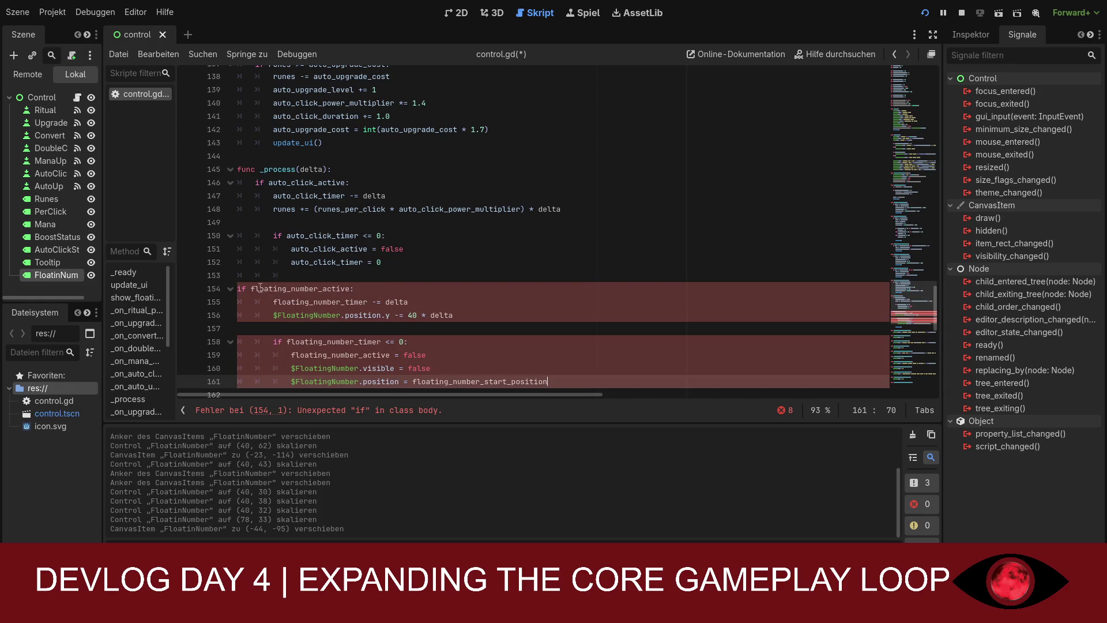
pyautogui.click(238, 288)
pyautogui.press('Tab')
pyautogui.press('Tab')
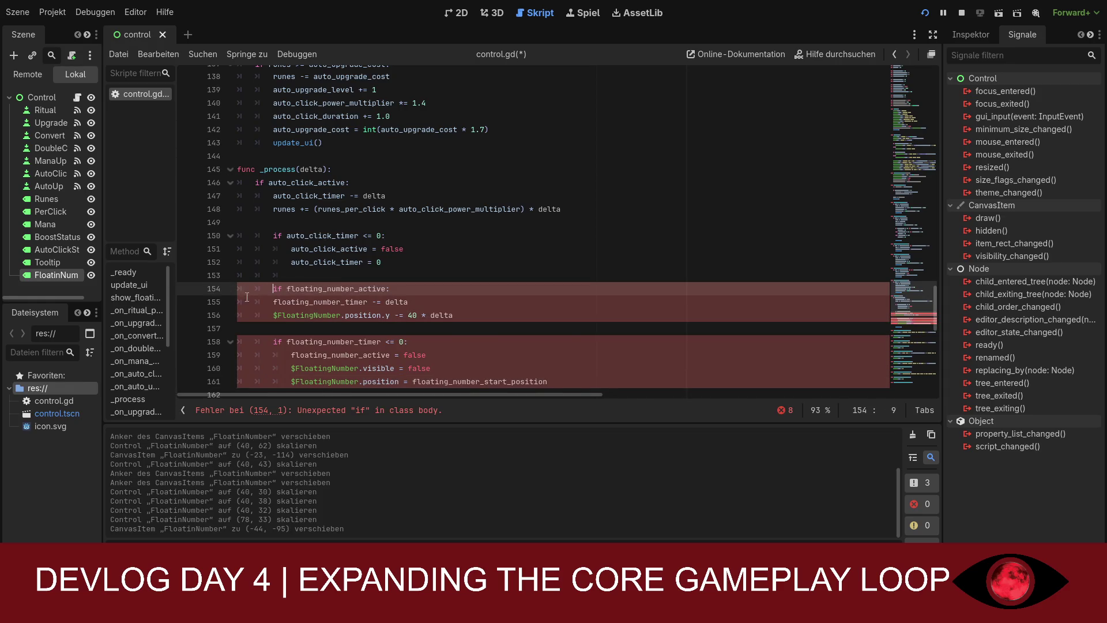
pyautogui.scroll(-2, 380, 326)
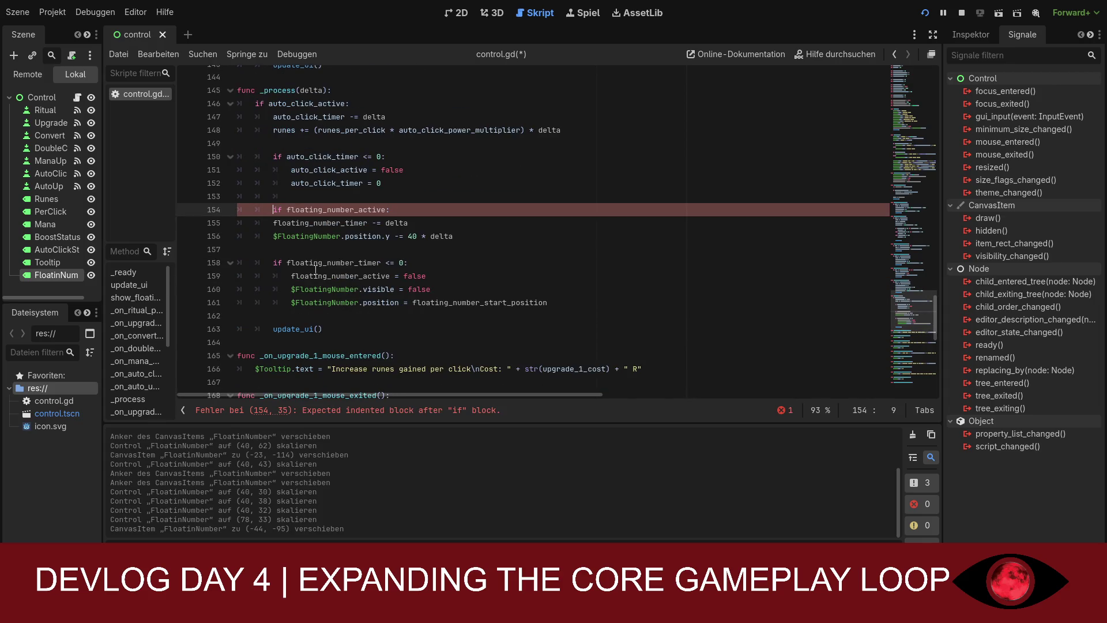
pyautogui.press('BackSpace')
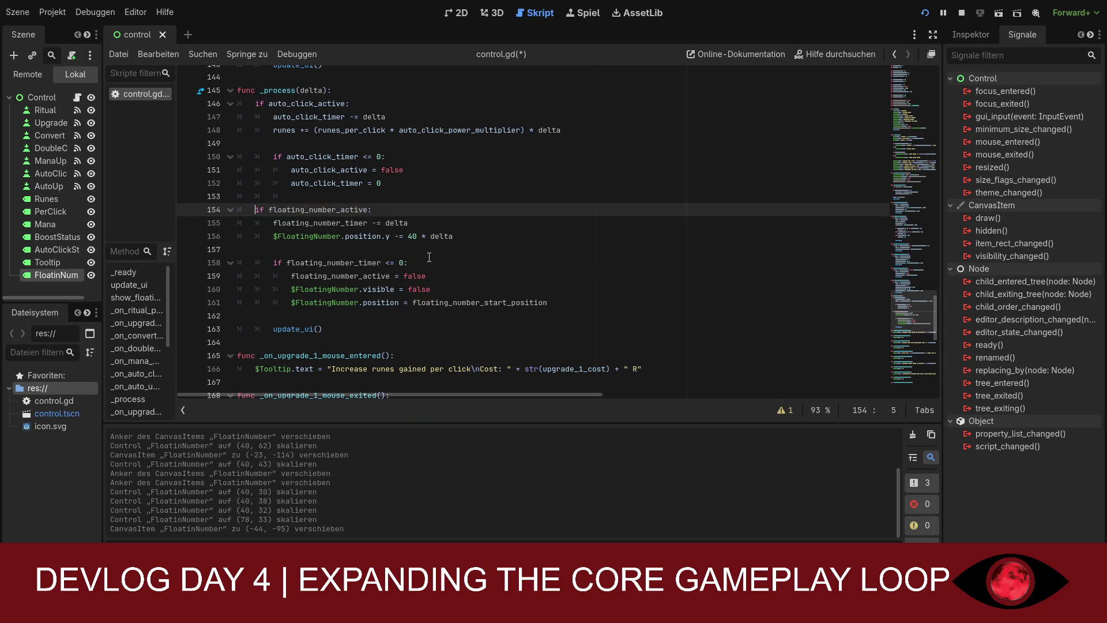
pyautogui.scroll(-2, 433, 254)
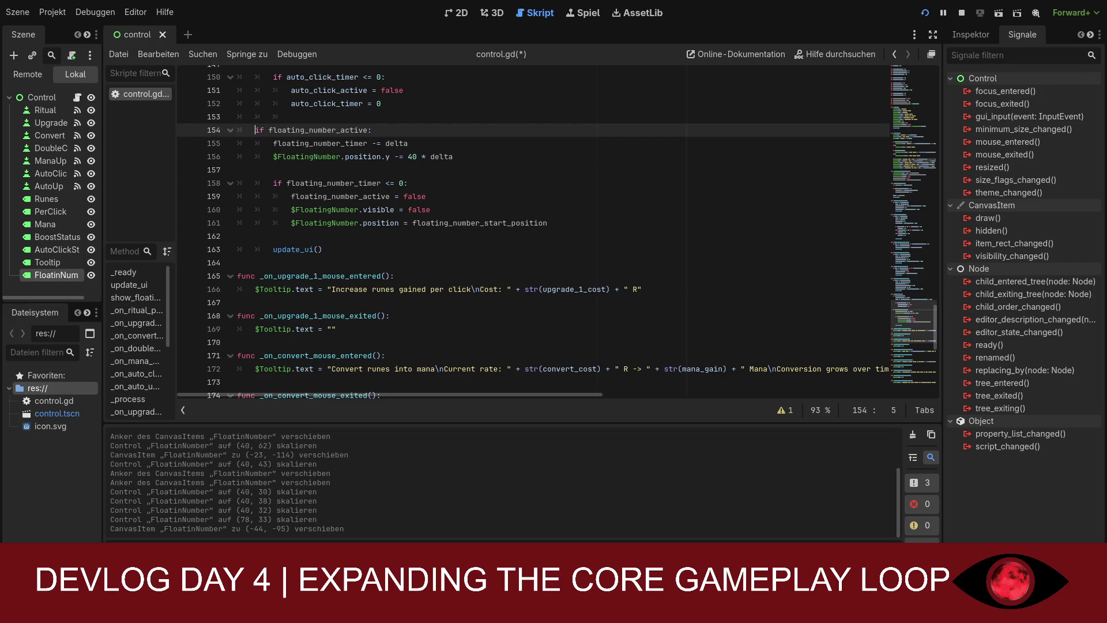
pyautogui.click(458, 307)
pyautogui.hotkey('ctrl', 's')
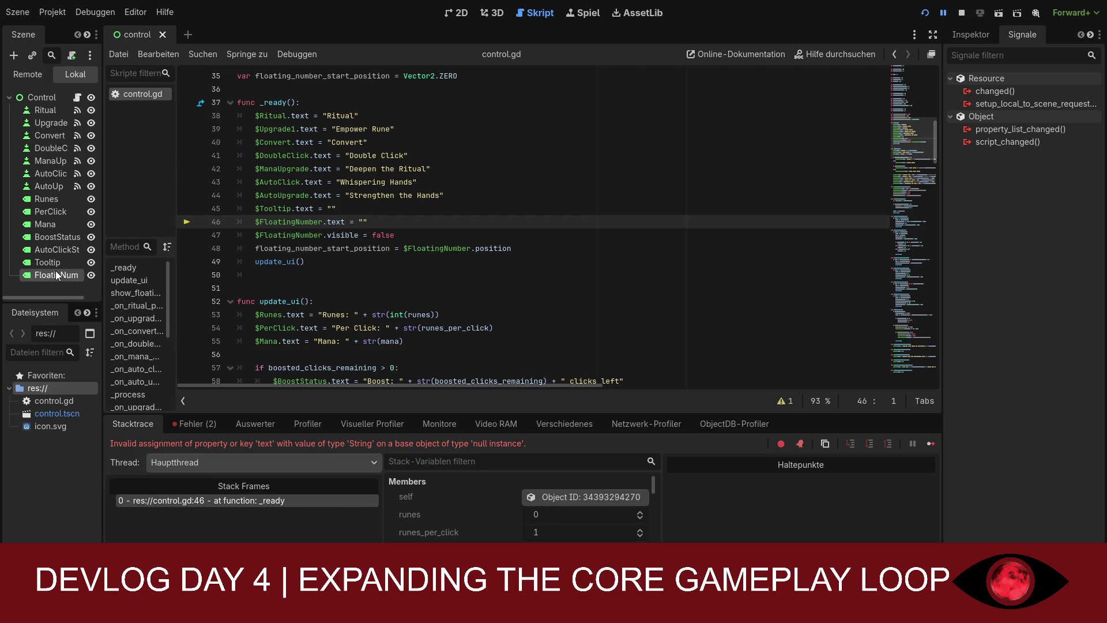
# Rename the FloatinNumber node to FloatingNumber, save the scene, and relaunch the game to click Ritual
pyautogui.click(58, 275)
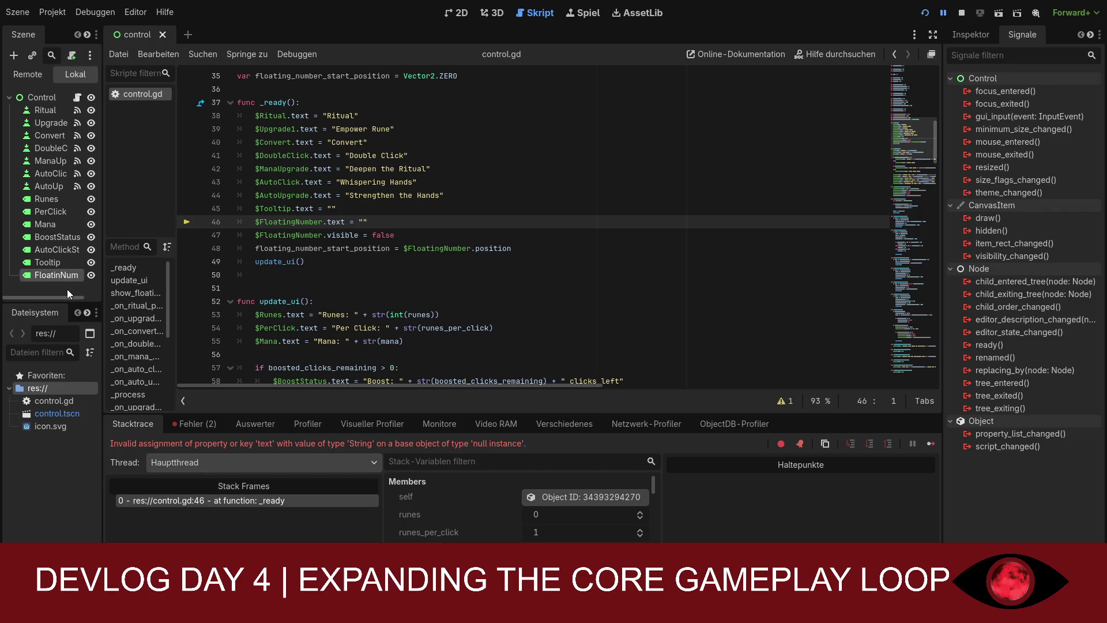
pyautogui.write('g')
pyautogui.press('Return')
pyautogui.hotkey('ctrl', 's')
pyautogui.click(925, 14)
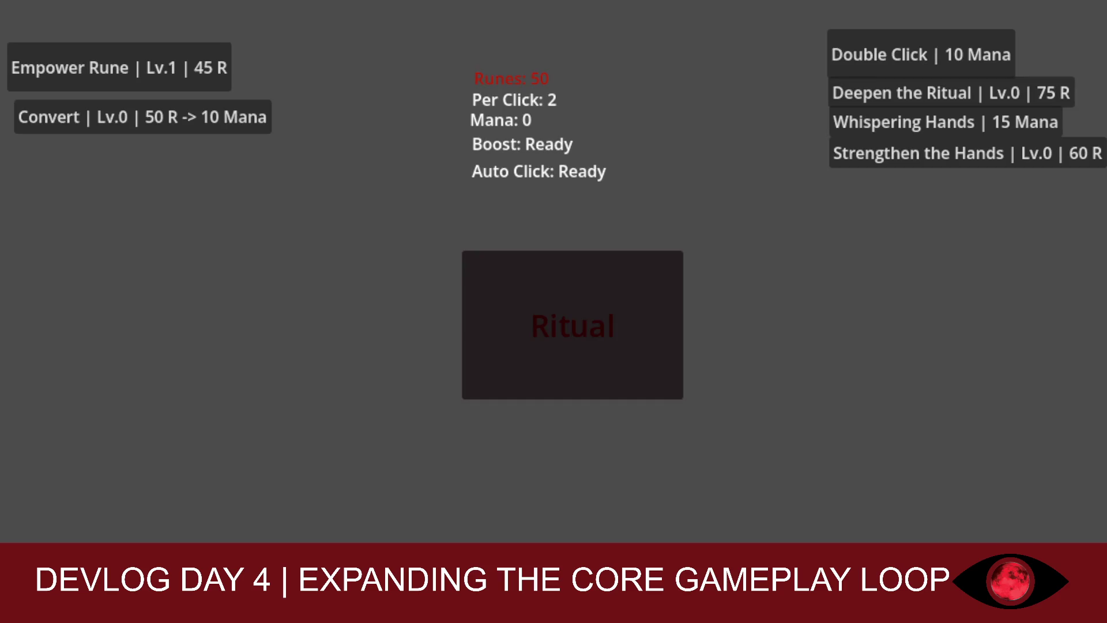
pyautogui.click(512, 316)
pyautogui.click(512, 316)
# Buy two Empower Rune upgrades between Ritual clicks, then return to the 2D scene view
pyautogui.click(209, 78)
pyautogui.click(548, 253)
pyautogui.click(548, 254)
pyautogui.click(548, 253)
pyautogui.click(548, 253)
pyautogui.click(548, 253)
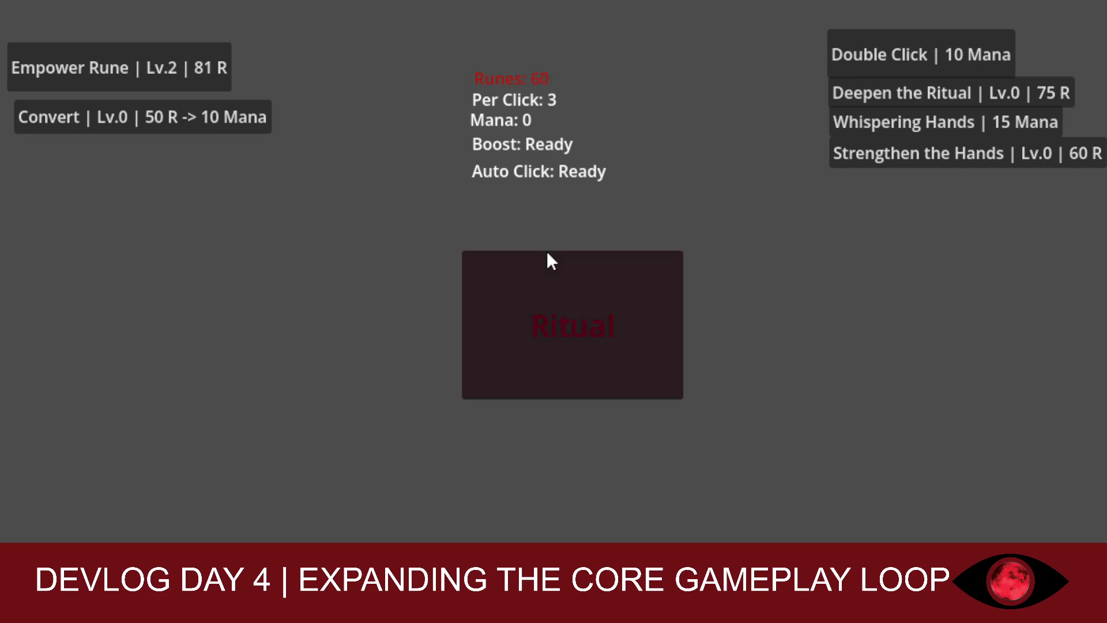
pyautogui.click(548, 254)
pyautogui.click(547, 253)
pyautogui.click(547, 254)
pyautogui.click(231, 80)
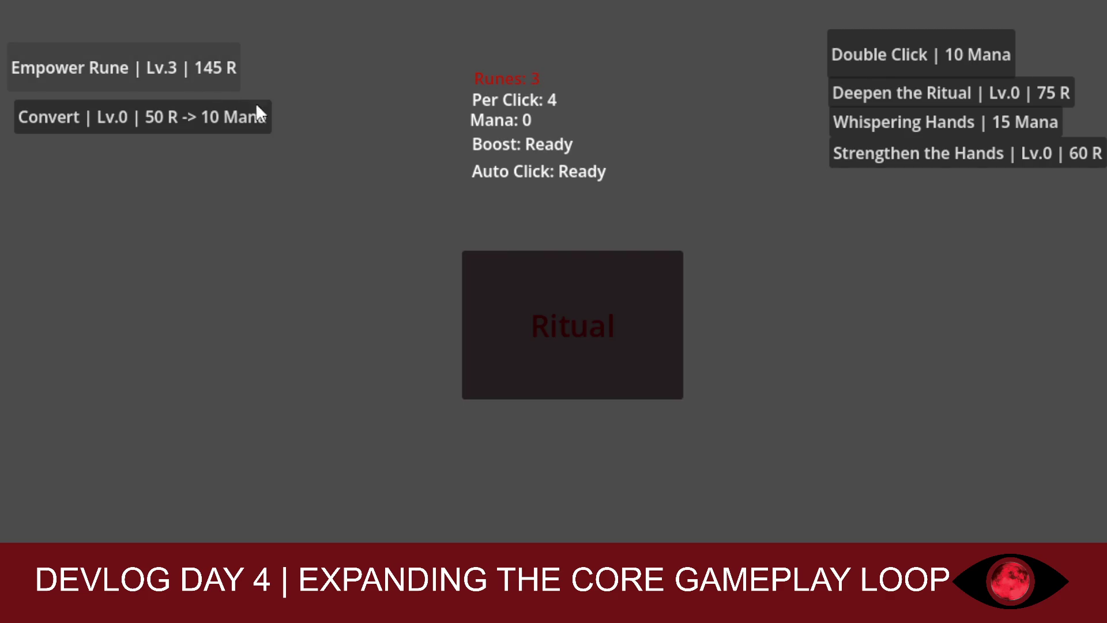
pyautogui.click(538, 292)
pyautogui.click(539, 291)
pyautogui.click(539, 292)
pyautogui.click(539, 292)
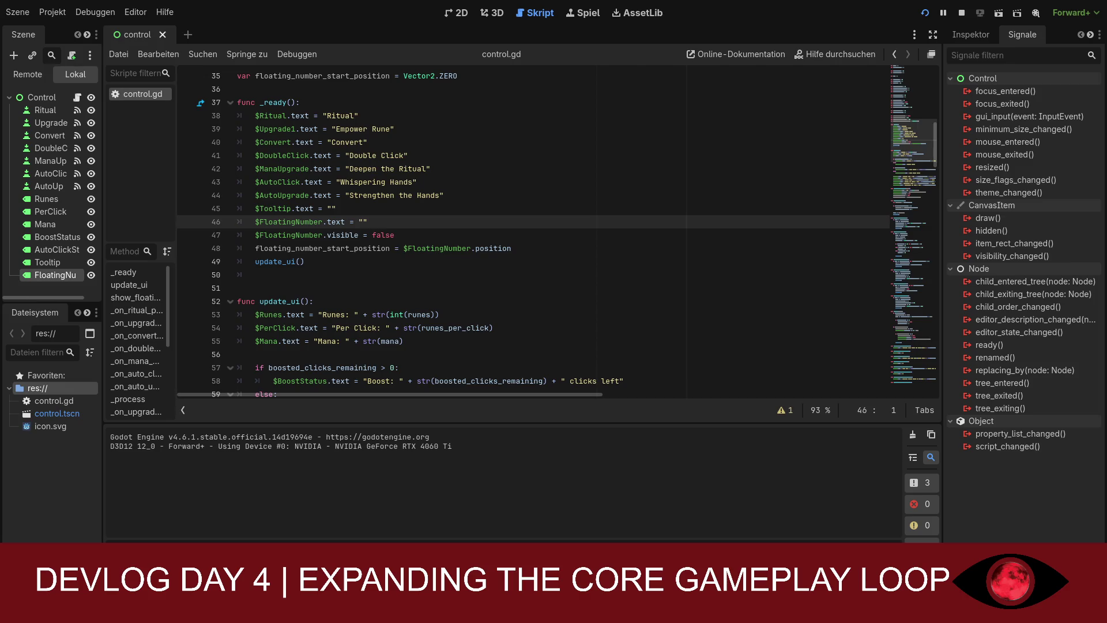
pyautogui.click(456, 13)
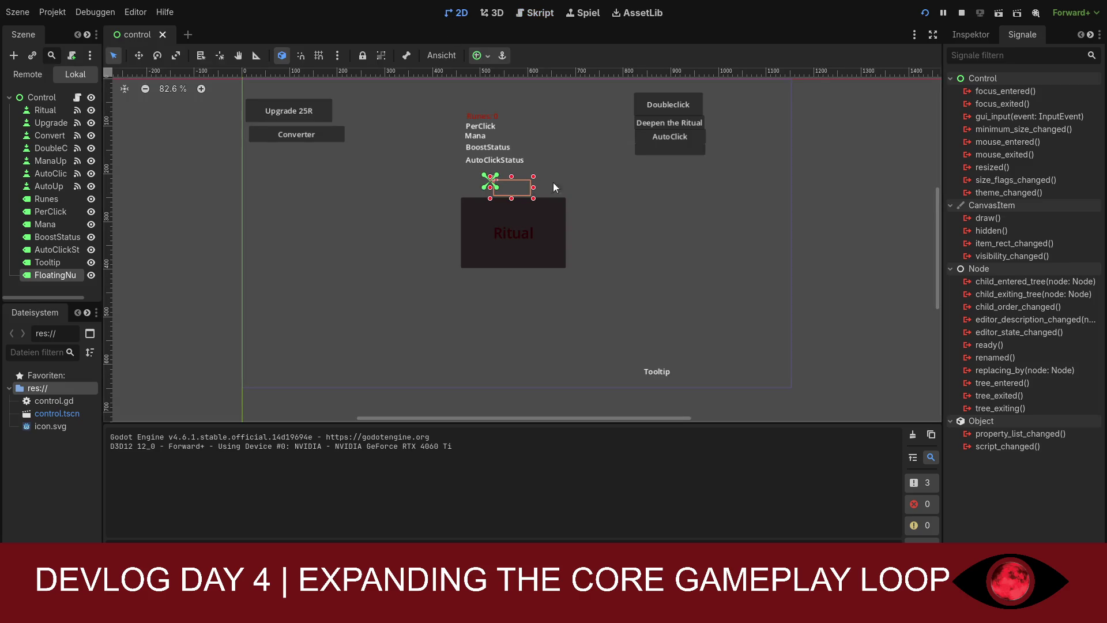
# Move FloatingNumber's anchors onto the Ritual button's top-left corner and expand its Layout properties
pyautogui.click(969, 38)
pyautogui.scroll(-5, 978, 344)
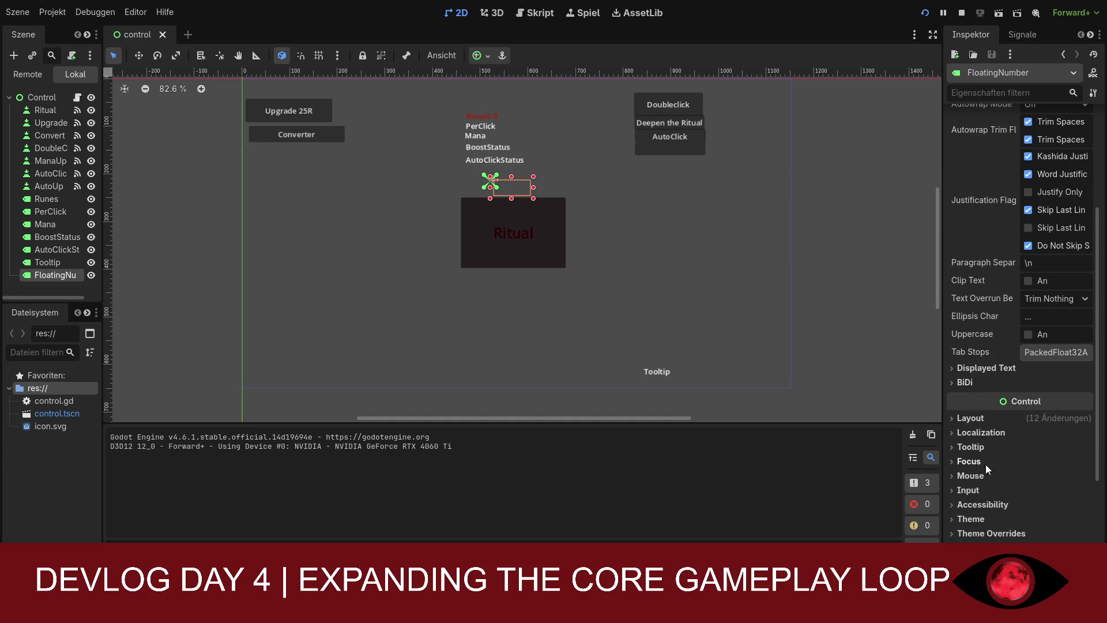
pyautogui.scroll(-5, 990, 392)
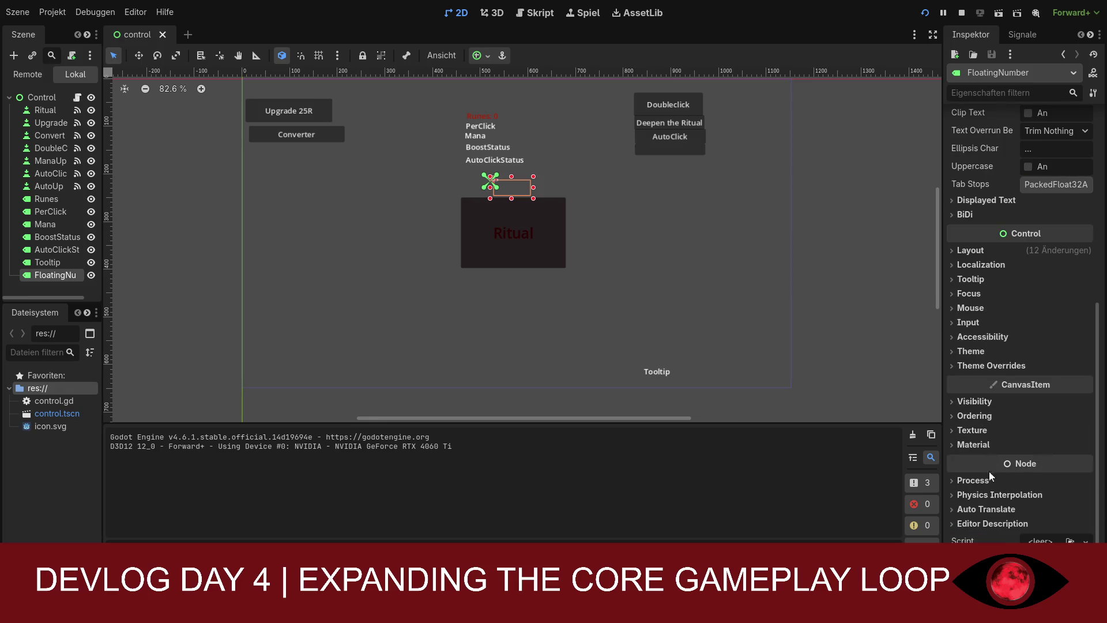
pyautogui.scroll(10, 988, 479)
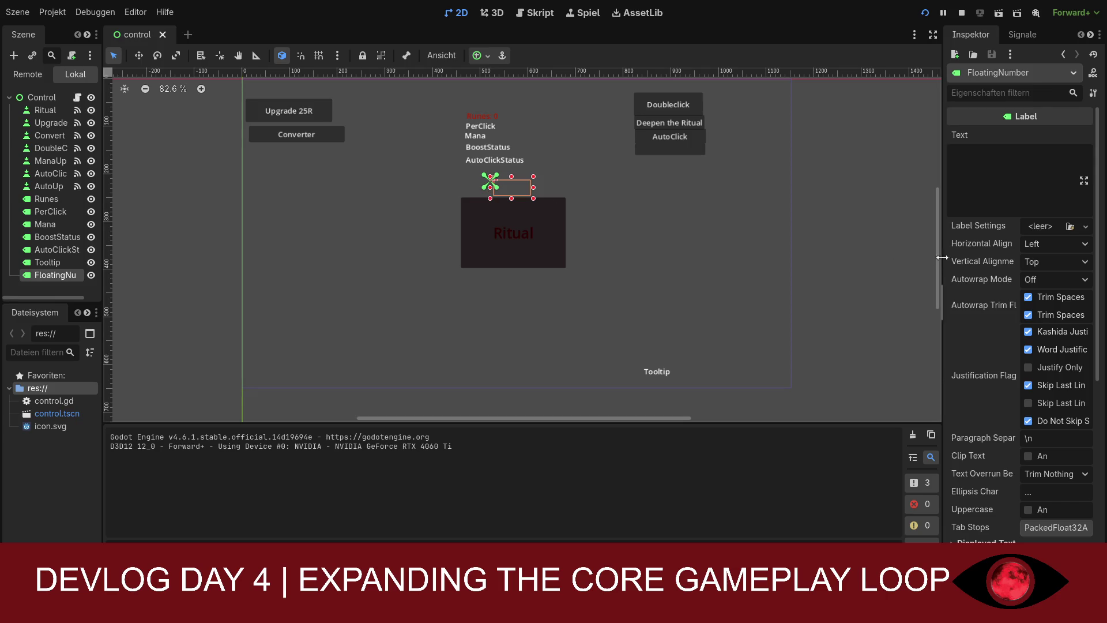
pyautogui.moveTo(486, 182); pyautogui.dragTo(486, 189)
pyautogui.scroll(-5, 976, 346)
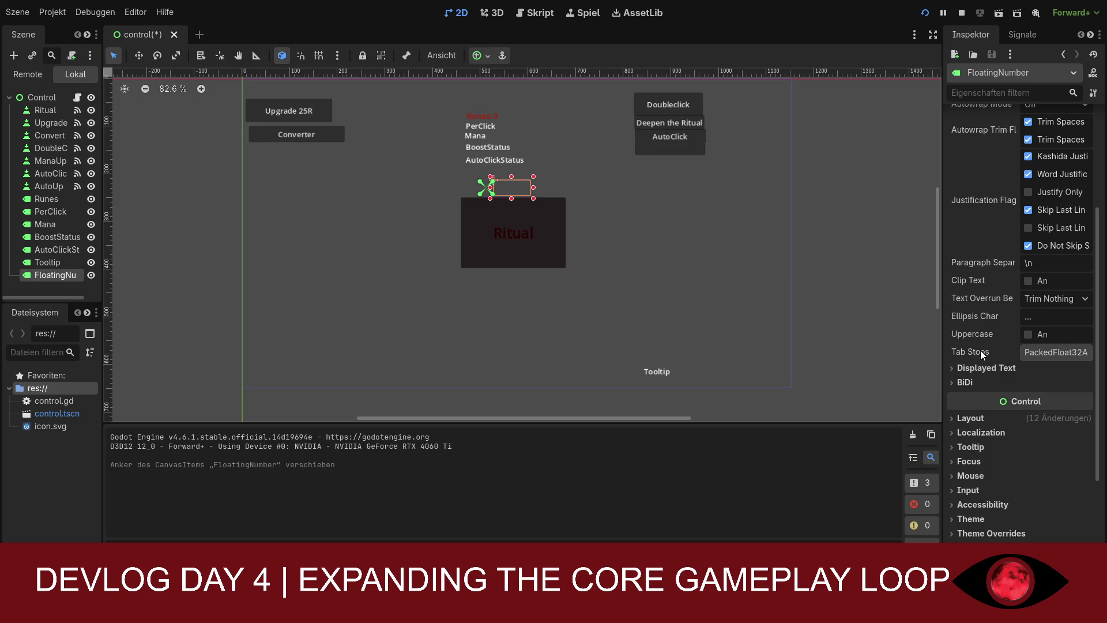
pyautogui.scroll(-2, 977, 370)
pyautogui.click(977, 359)
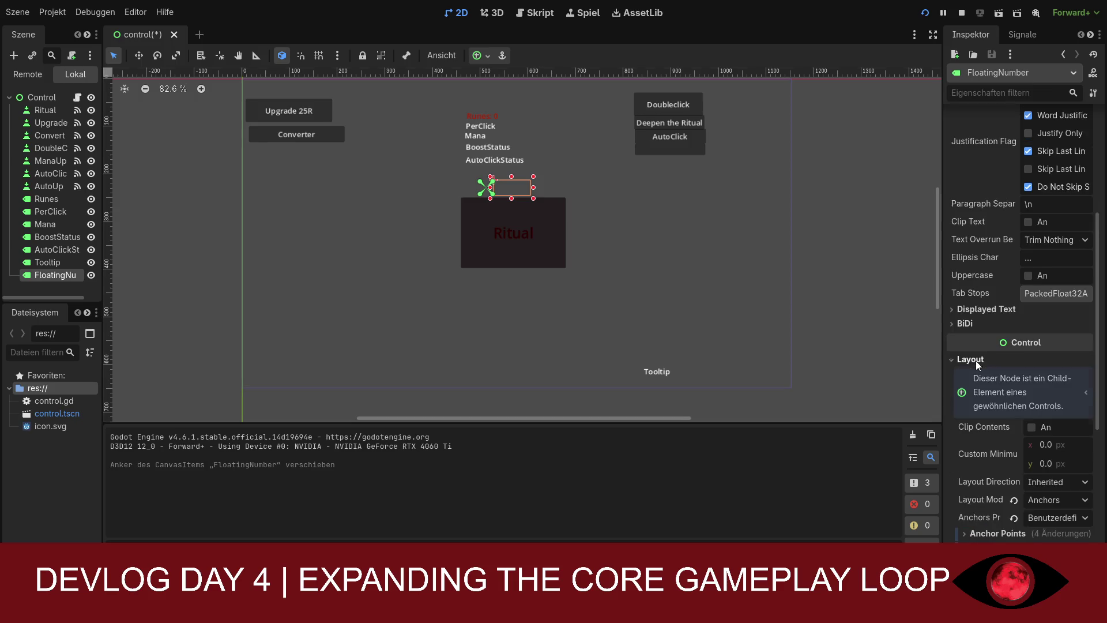
pyautogui.scroll(-2, 1006, 396)
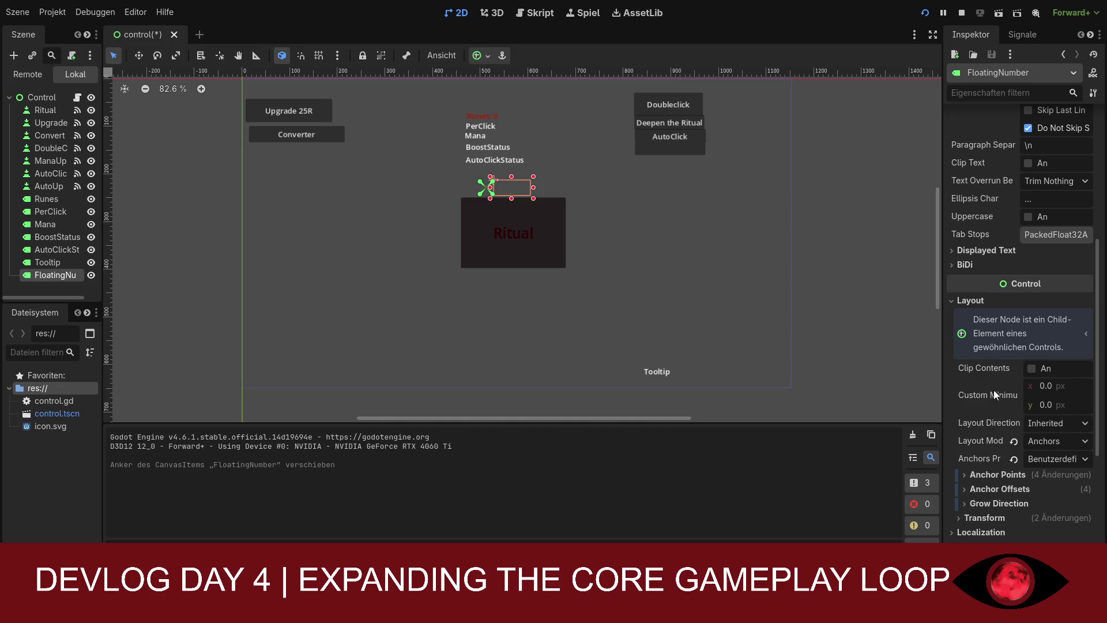
pyautogui.scroll(-4, 985, 452)
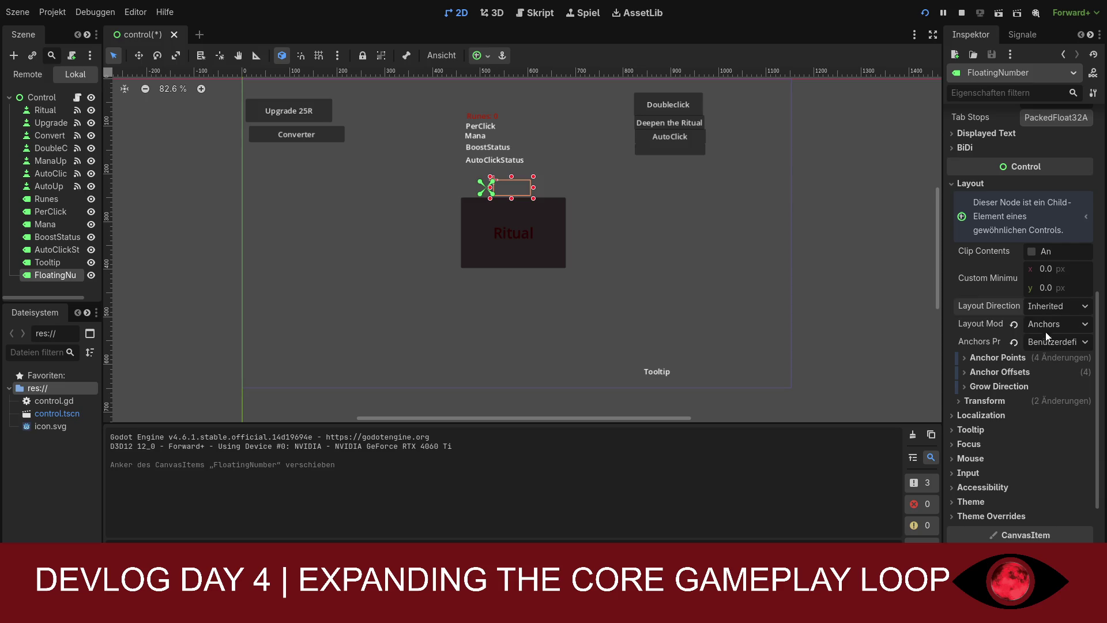
pyautogui.scroll(-2, 1021, 395)
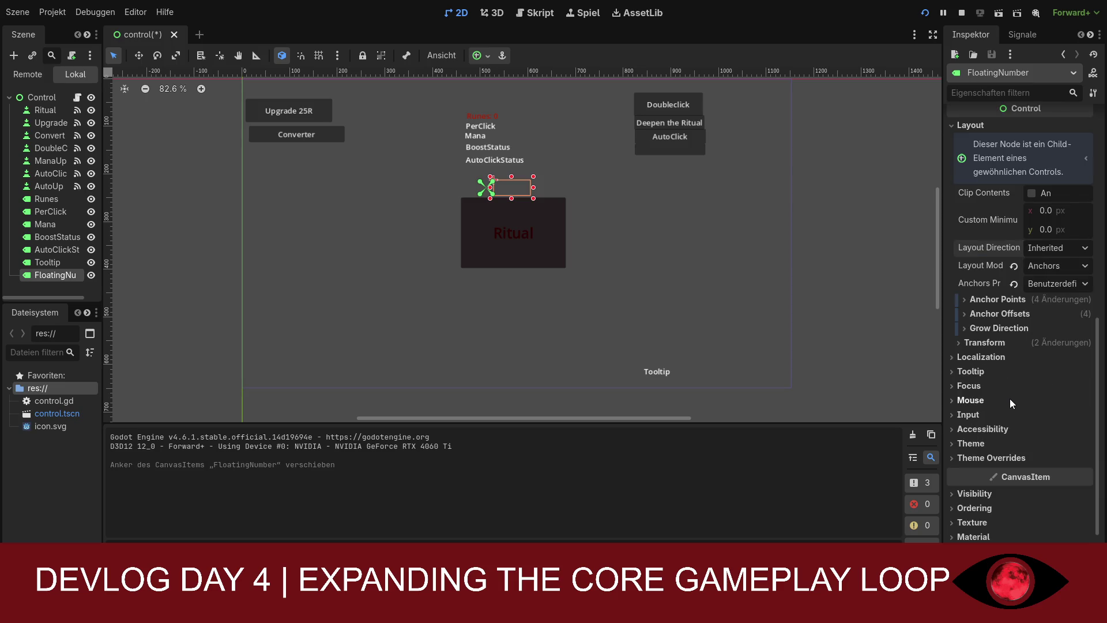
# Browse FloatingNumber's Inspector sections and change its Modulate tint to red under Visibility
pyautogui.click(964, 357)
pyautogui.click(964, 357)
pyautogui.click(964, 373)
pyautogui.click(966, 374)
pyautogui.click(967, 385)
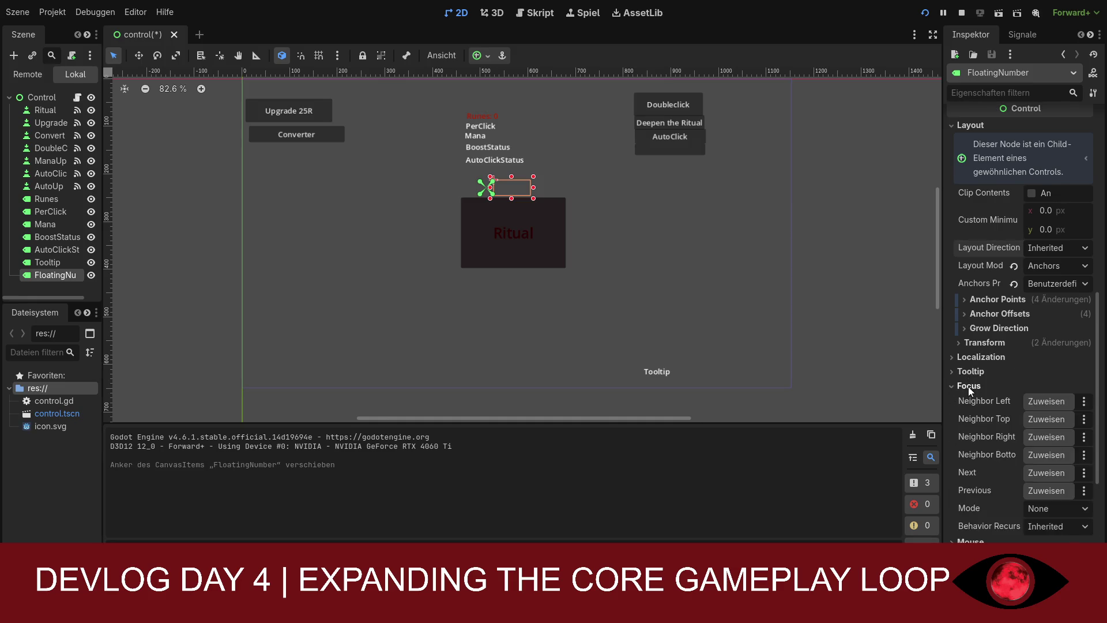
pyautogui.click(968, 386)
pyautogui.click(967, 396)
pyautogui.click(968, 396)
pyautogui.scroll(-2, 971, 418)
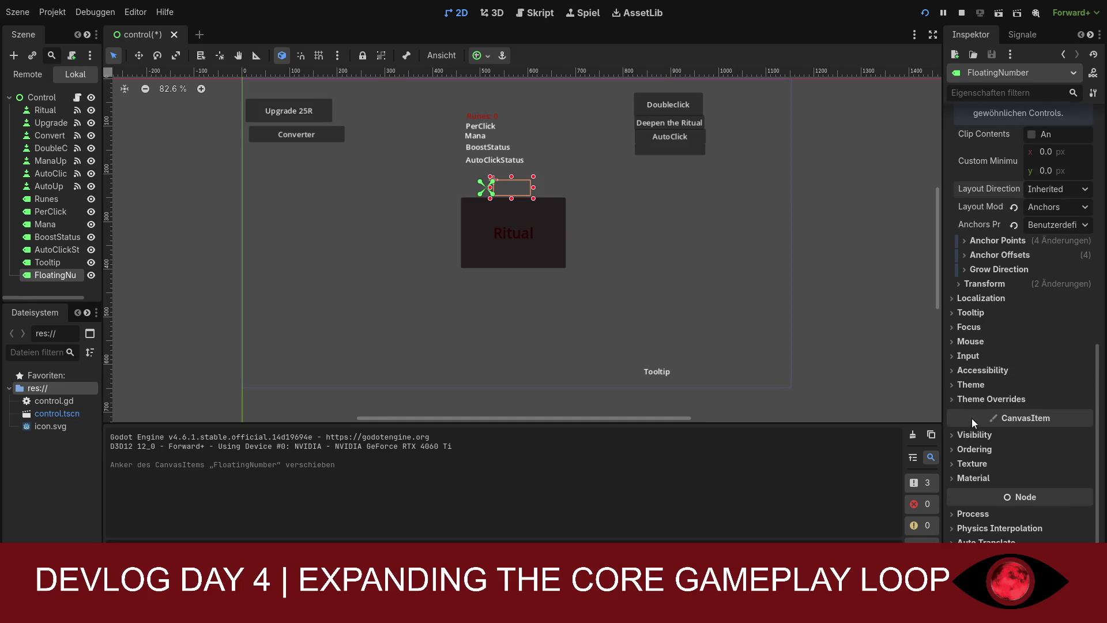
pyautogui.click(977, 385)
pyautogui.click(977, 384)
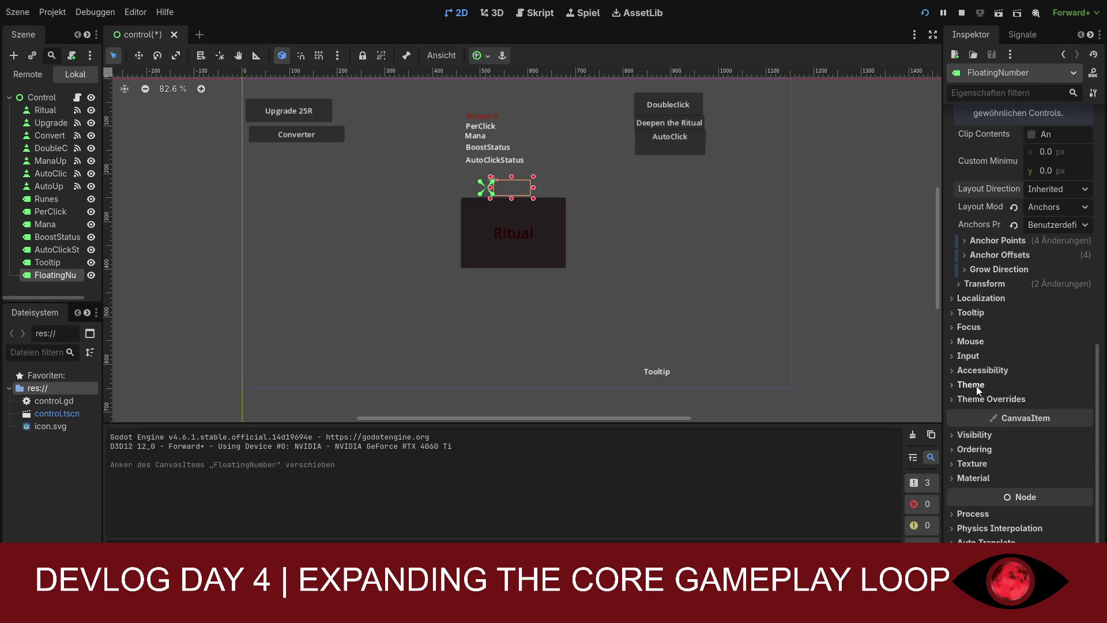
pyautogui.click(977, 439)
pyautogui.click(976, 438)
pyautogui.click(977, 438)
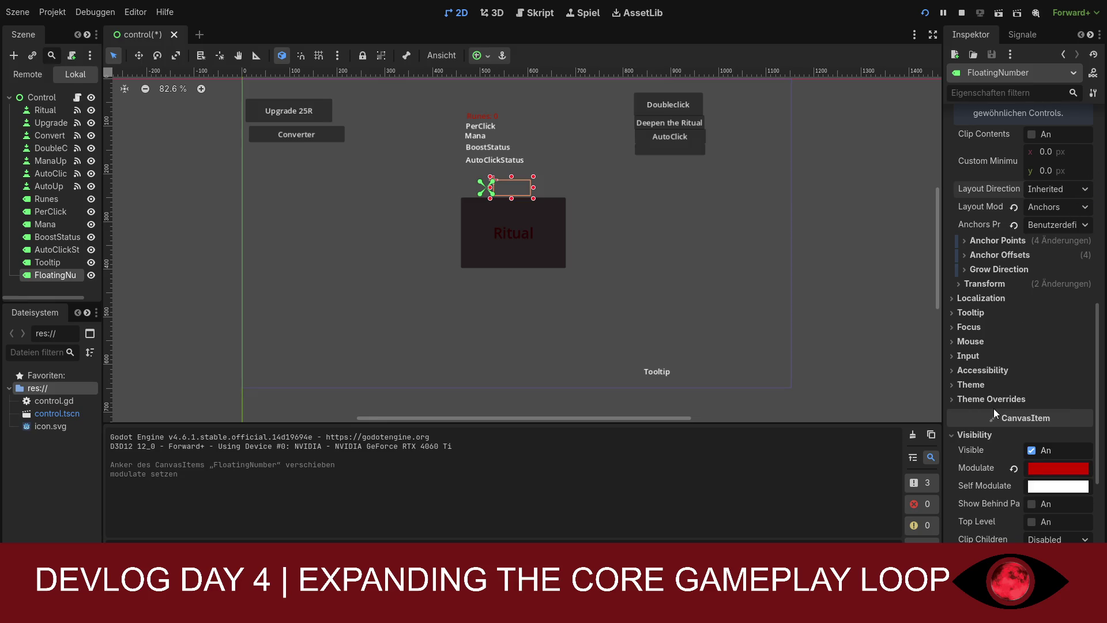
# Look through the Mouse, Focus, Ordering, Texture and Material sections, then reopen Visibility
pyautogui.scroll(2, 988, 197)
pyautogui.scroll(8, 988, 197)
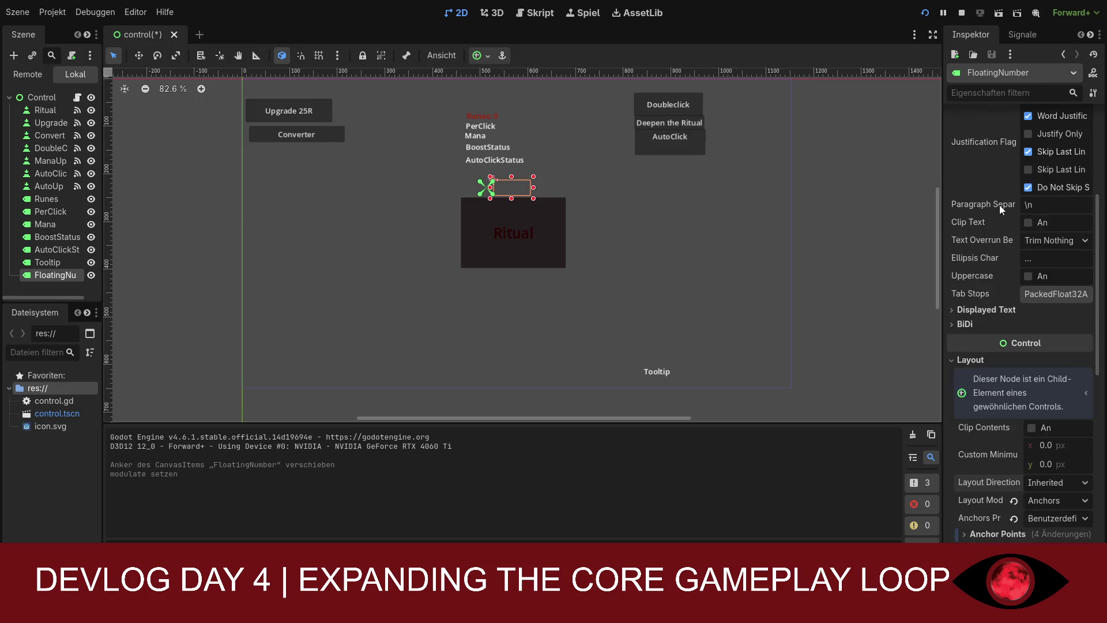
pyautogui.scroll(-1, 1000, 209)
pyautogui.scroll(1, 1000, 209)
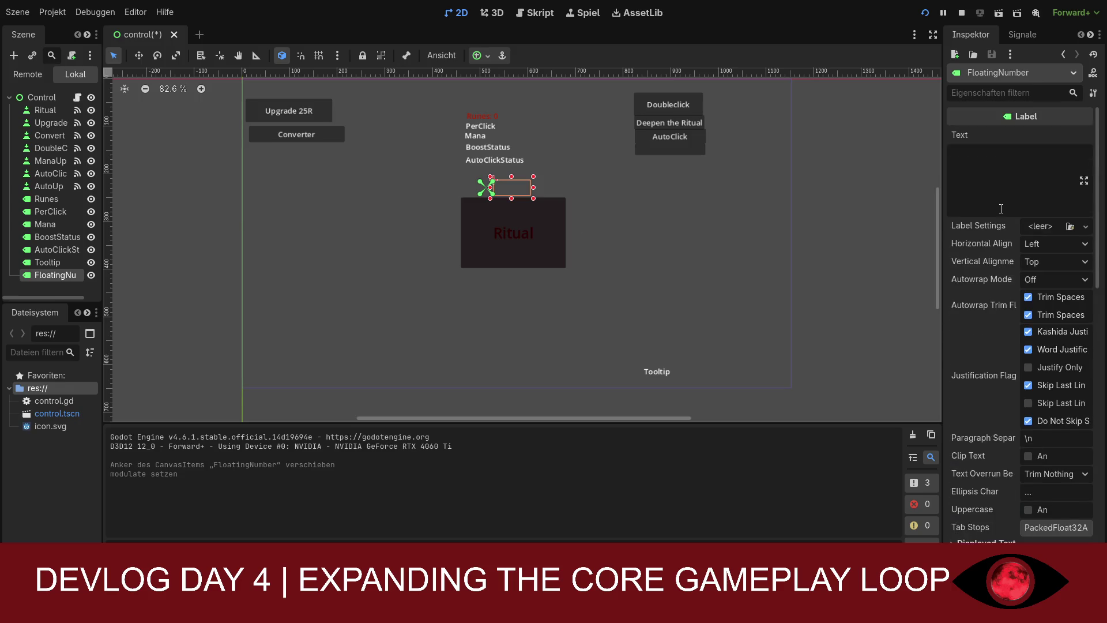
pyautogui.scroll(-6, 997, 230)
pyautogui.scroll(-5, 991, 258)
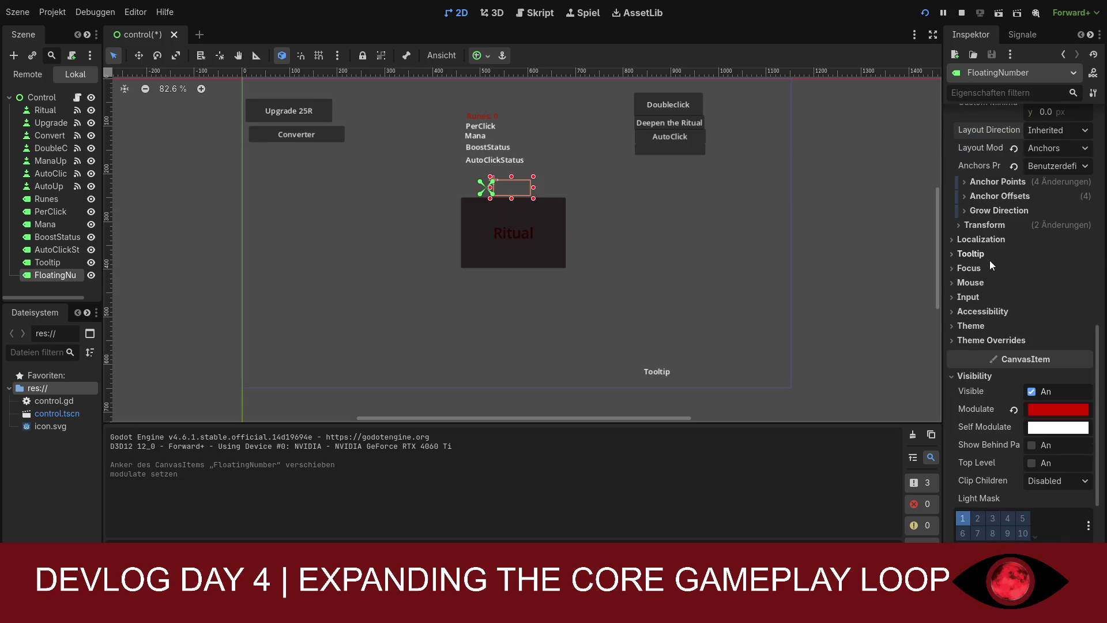
pyautogui.click(973, 283)
pyautogui.click(975, 285)
pyautogui.click(975, 271)
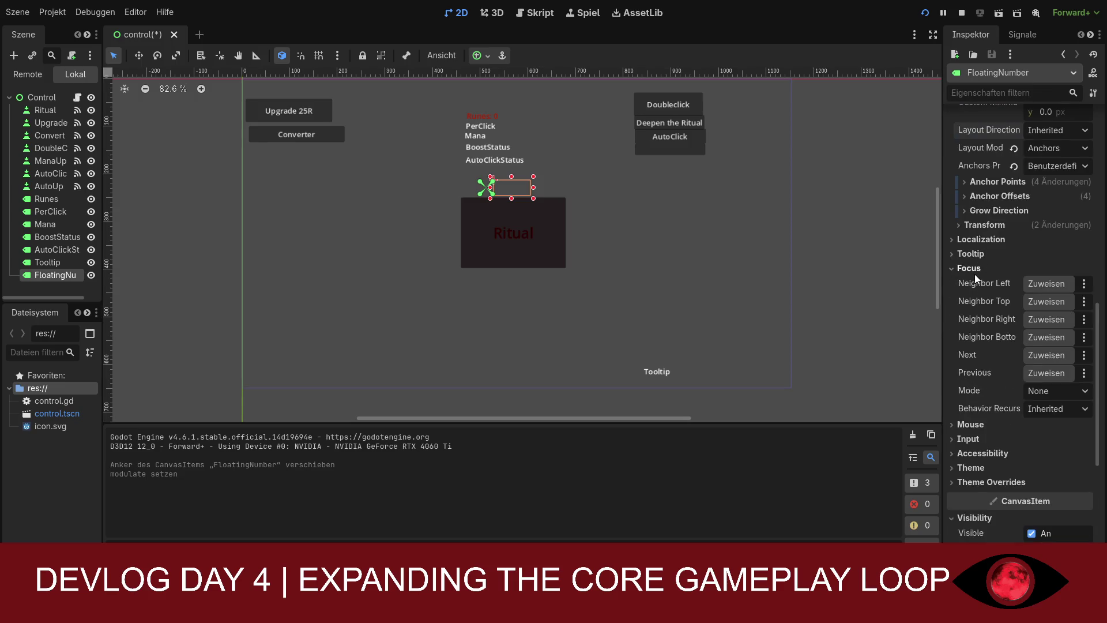
pyautogui.click(974, 271)
pyautogui.click(976, 375)
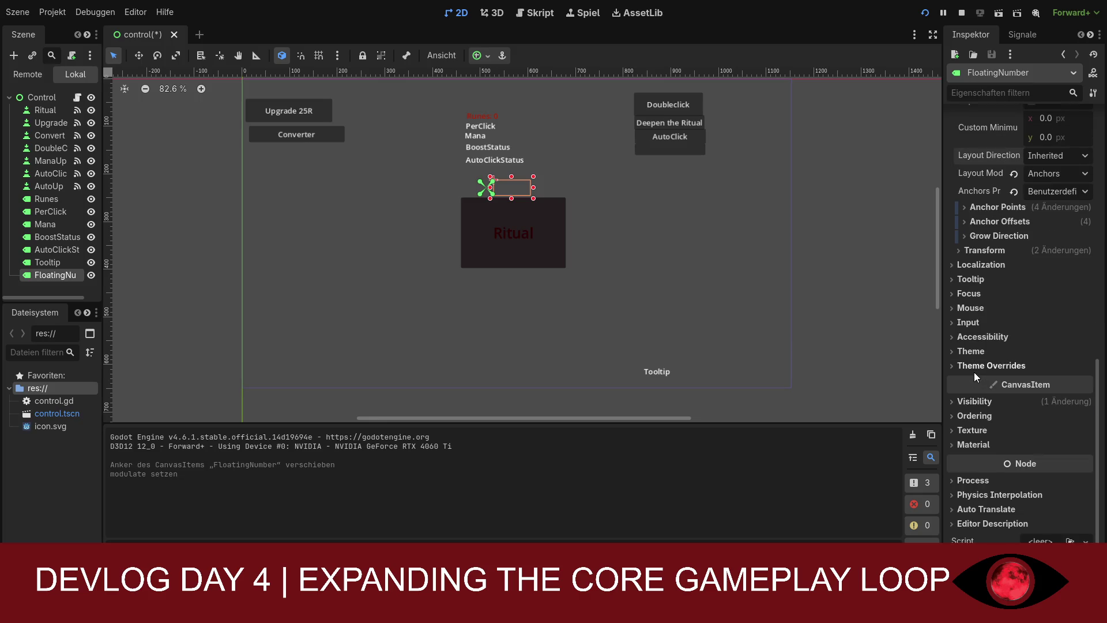
pyautogui.click(975, 415)
pyautogui.click(977, 417)
pyautogui.click(979, 430)
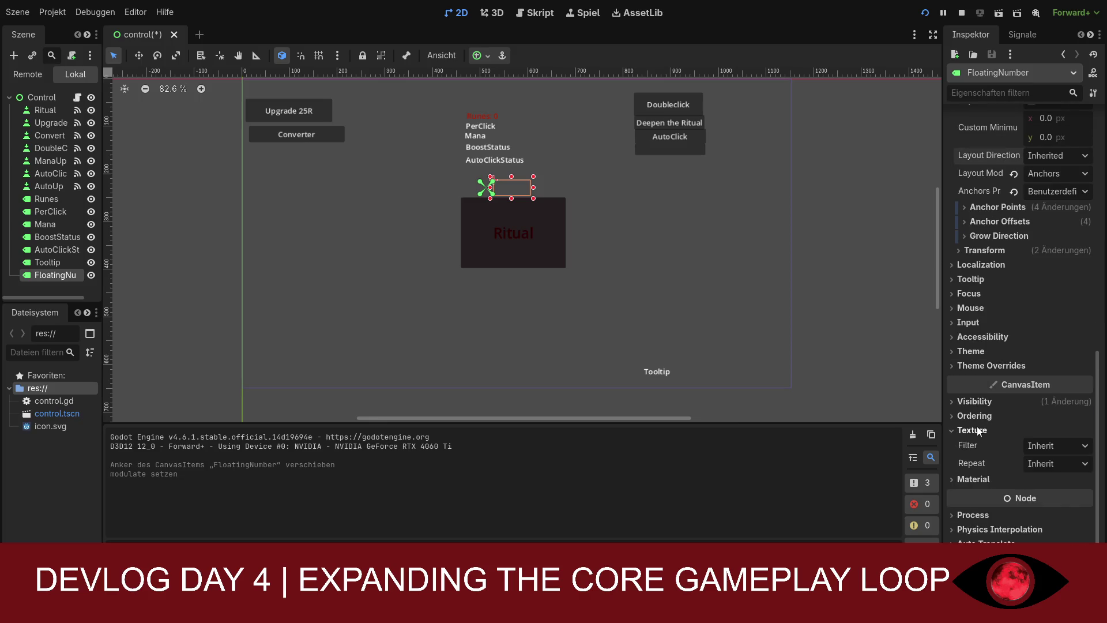
pyautogui.click(979, 430)
pyautogui.click(980, 444)
pyautogui.click(982, 444)
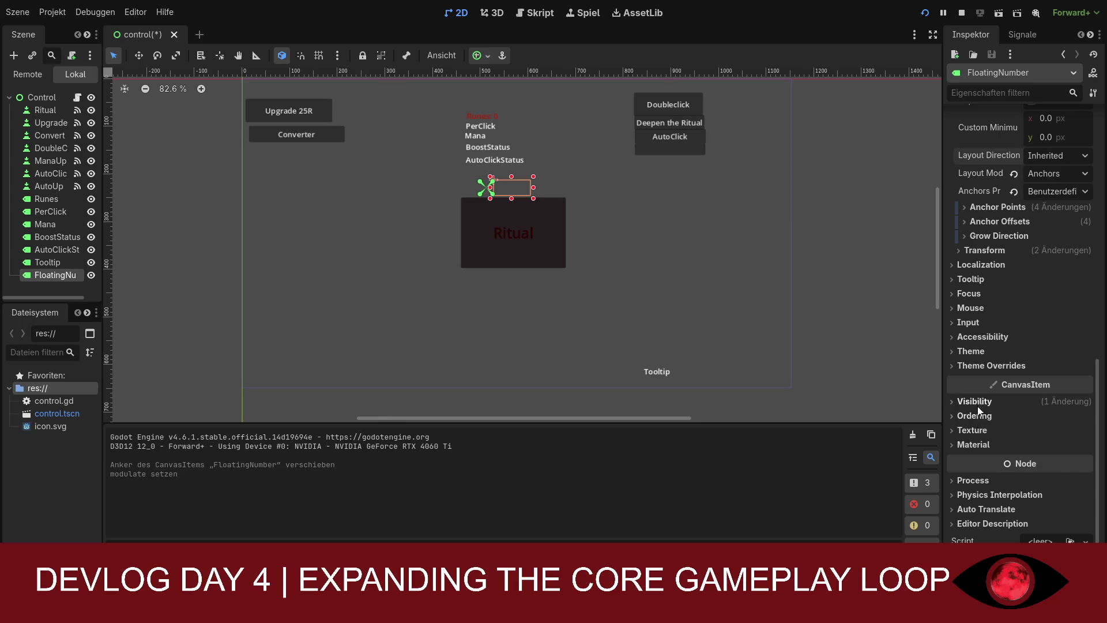
pyautogui.click(977, 406)
pyautogui.scroll(-1, 1016, 440)
pyautogui.scroll(-1, 1001, 442)
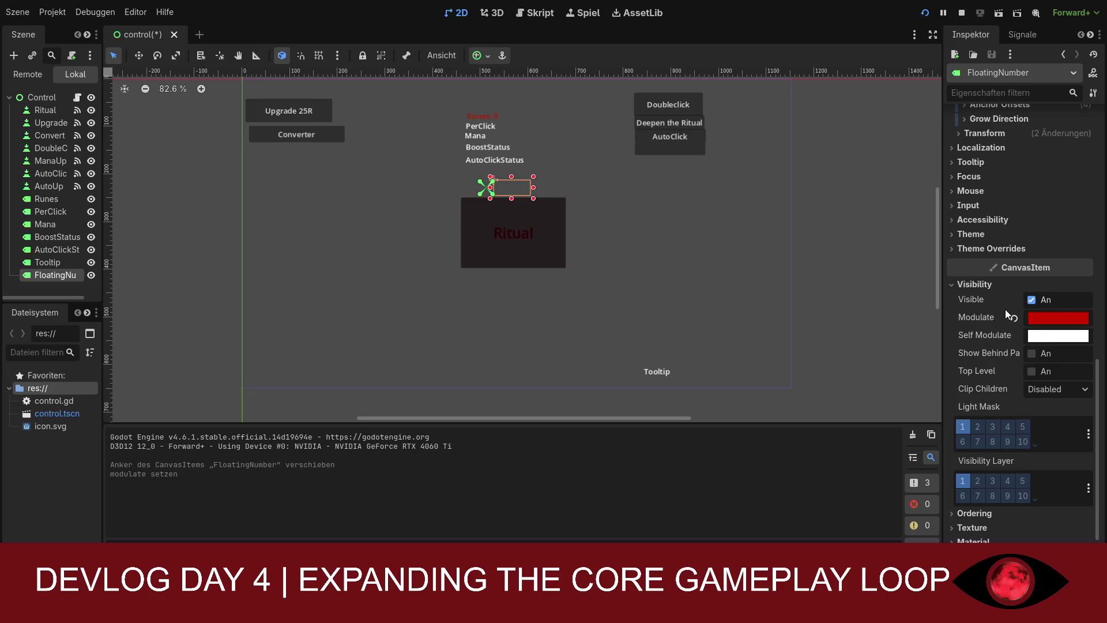
# Toggle Visible off and on, leaving FloatingNumber visible, and reveal Theme Overrides > Colors
pyautogui.click(1052, 300)
pyautogui.click(1049, 304)
pyautogui.click(1038, 301)
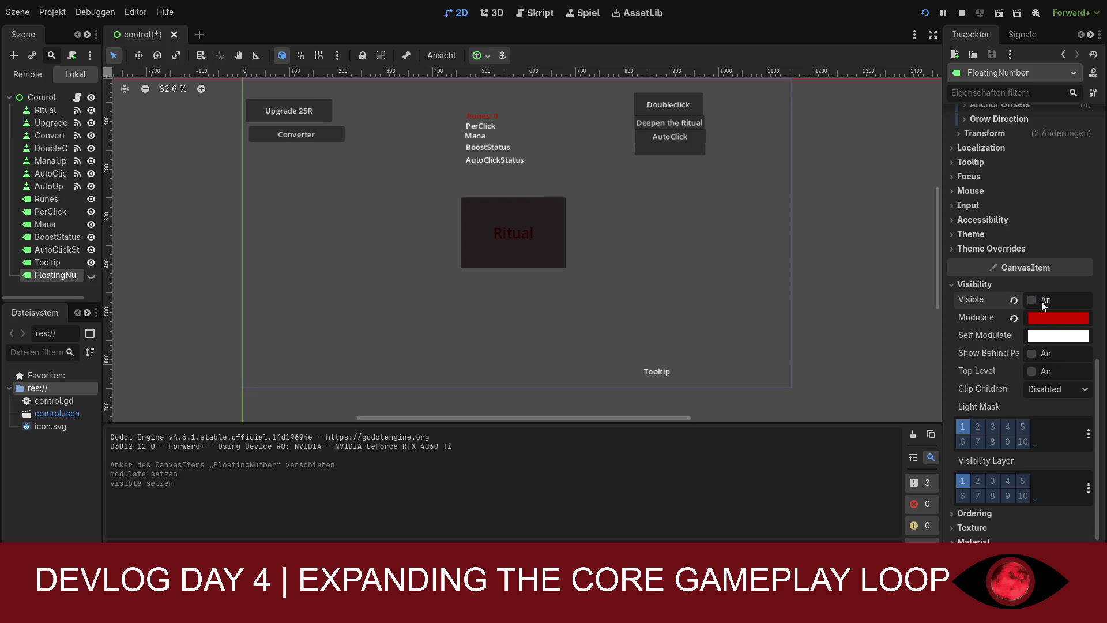
pyautogui.click(1041, 301)
pyautogui.click(1032, 300)
pyautogui.click(1034, 300)
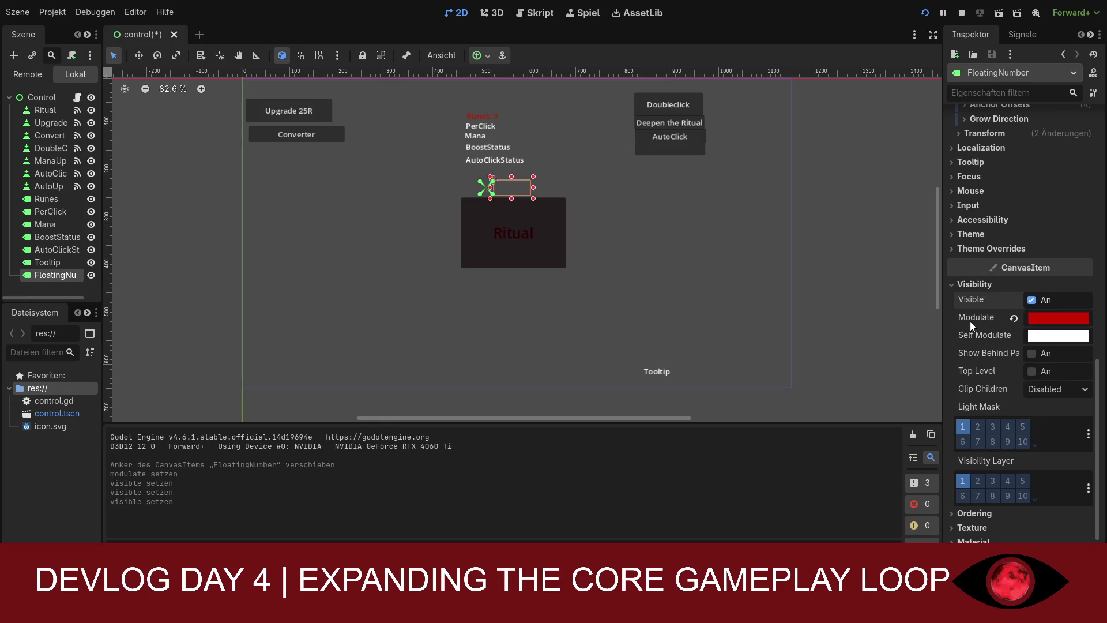
pyautogui.click(992, 249)
pyautogui.click(977, 261)
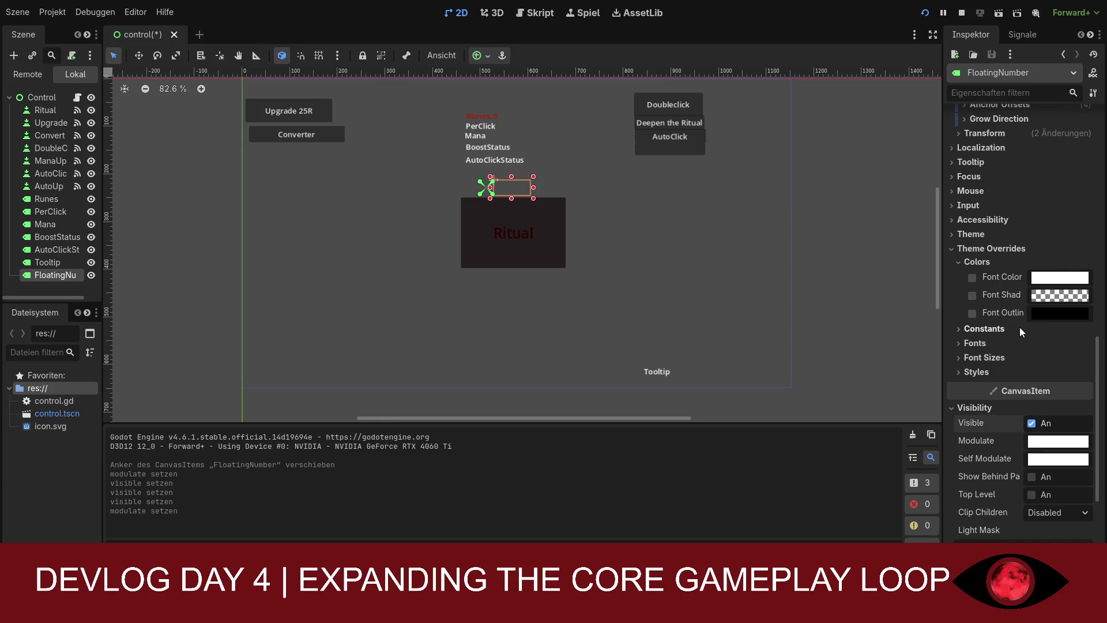
# Give FloatingNumber an 18 px font size override alongside its red font colour, then save the scene
pyautogui.click(1045, 263)
pyautogui.click(991, 319)
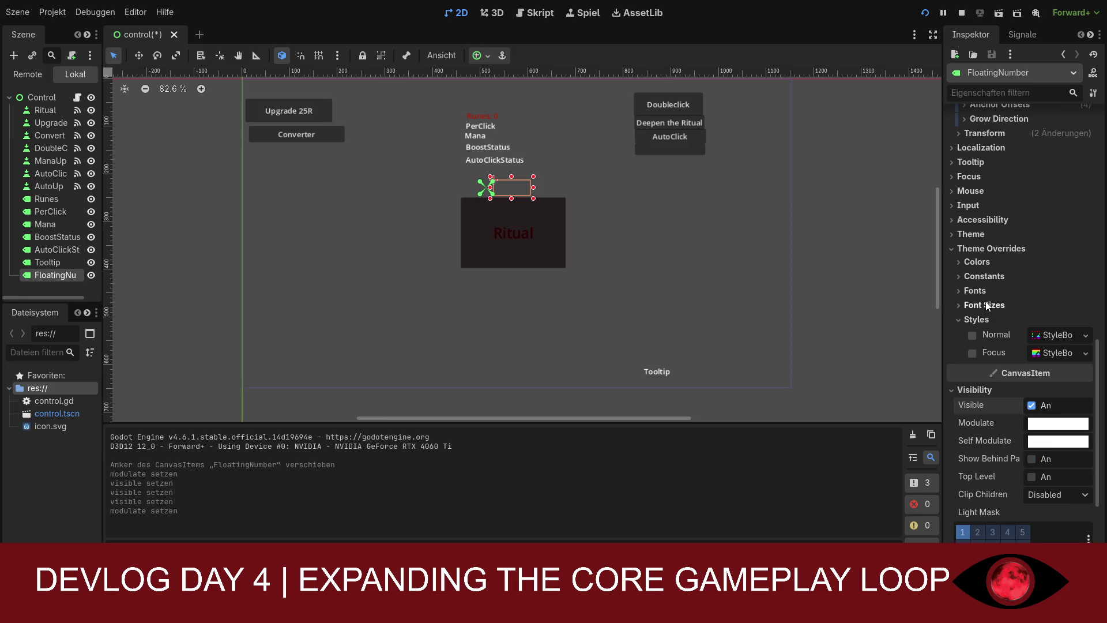
pyautogui.click(984, 305)
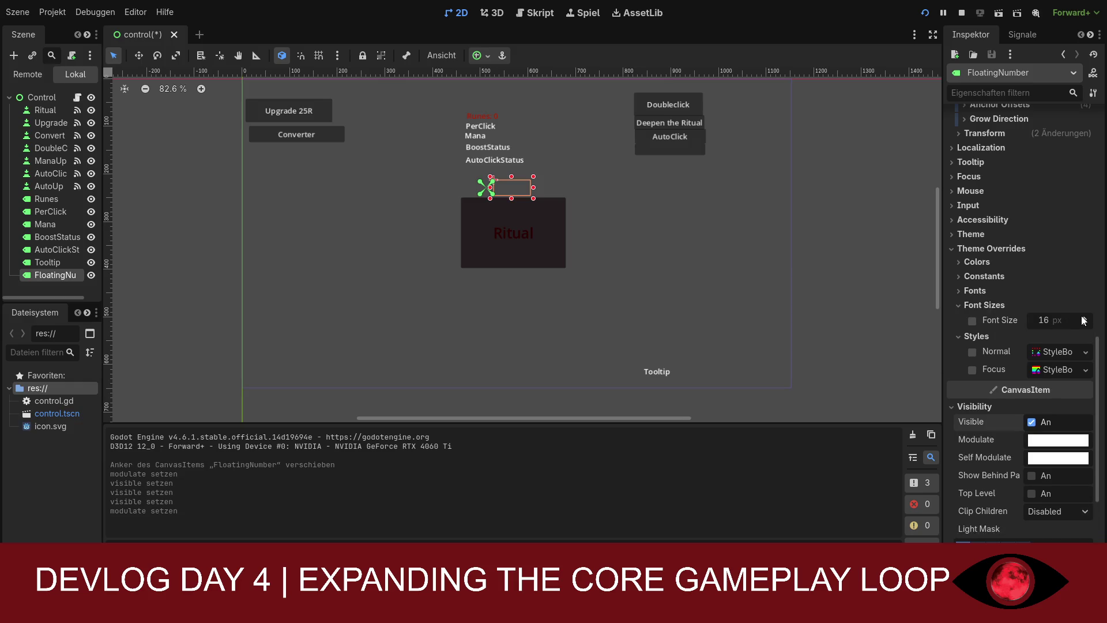
pyautogui.click(983, 261)
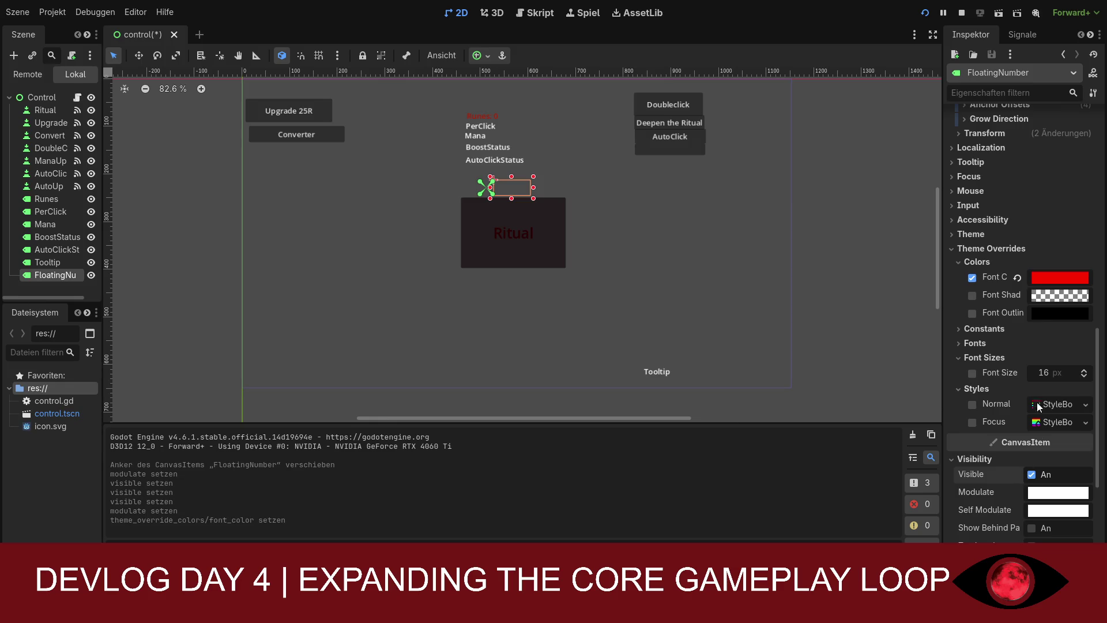
pyautogui.click(977, 330)
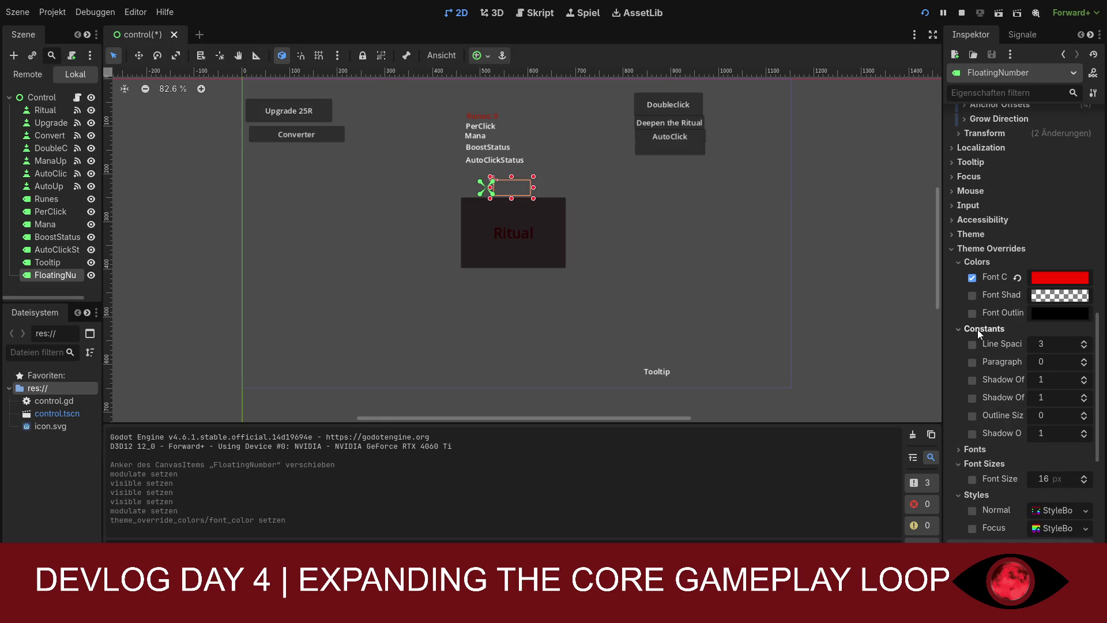
pyautogui.click(1002, 329)
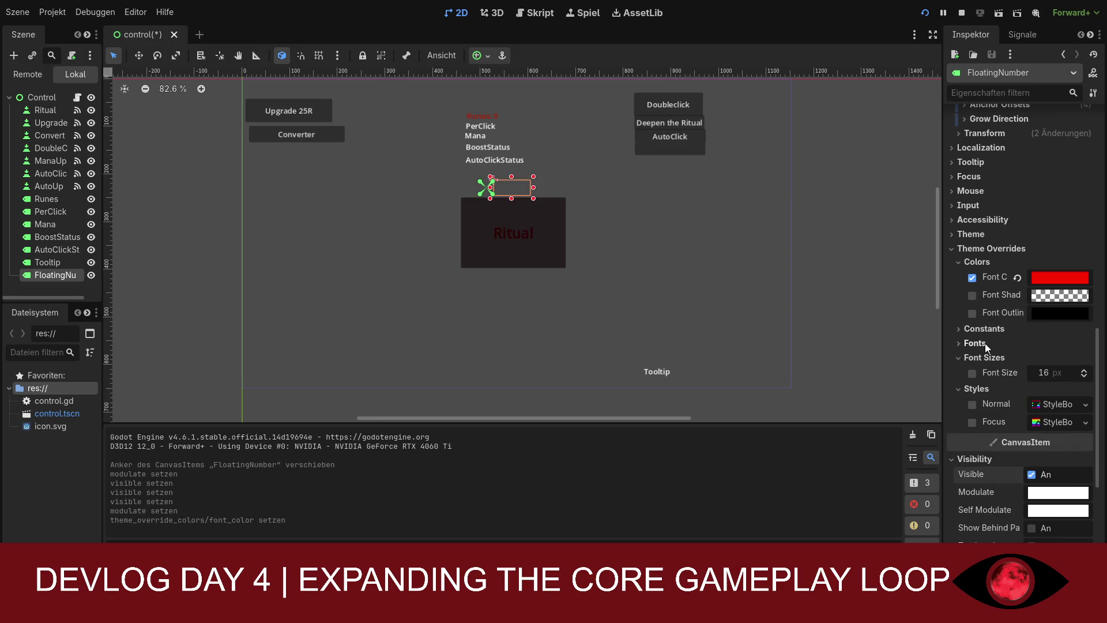
pyautogui.click(986, 344)
pyautogui.click(1082, 386)
pyautogui.click(1082, 386)
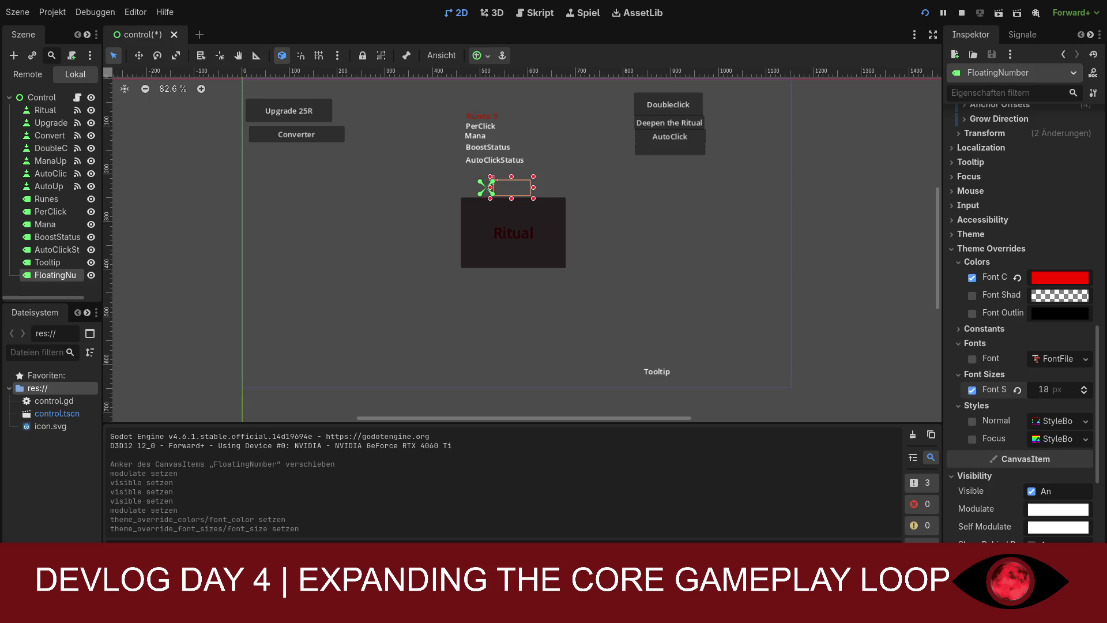
pyautogui.click(655, 233)
pyautogui.hotkey('ctrl', 's')
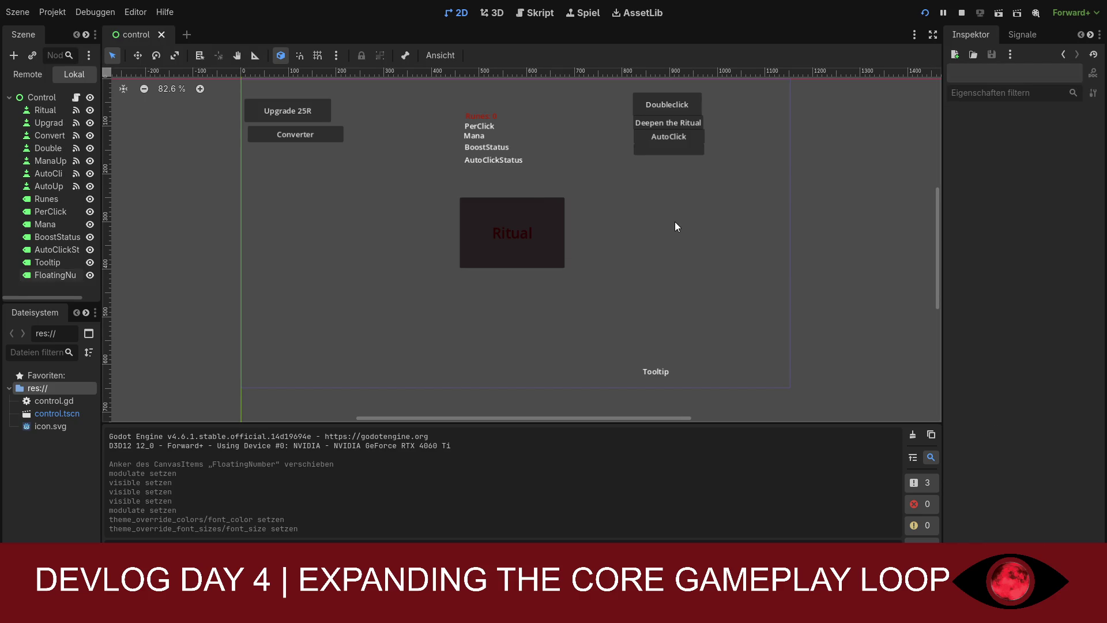
# Run the game and raise Empower Rune to Lv.3 while clicking Ritual for runes
pyautogui.click(925, 12)
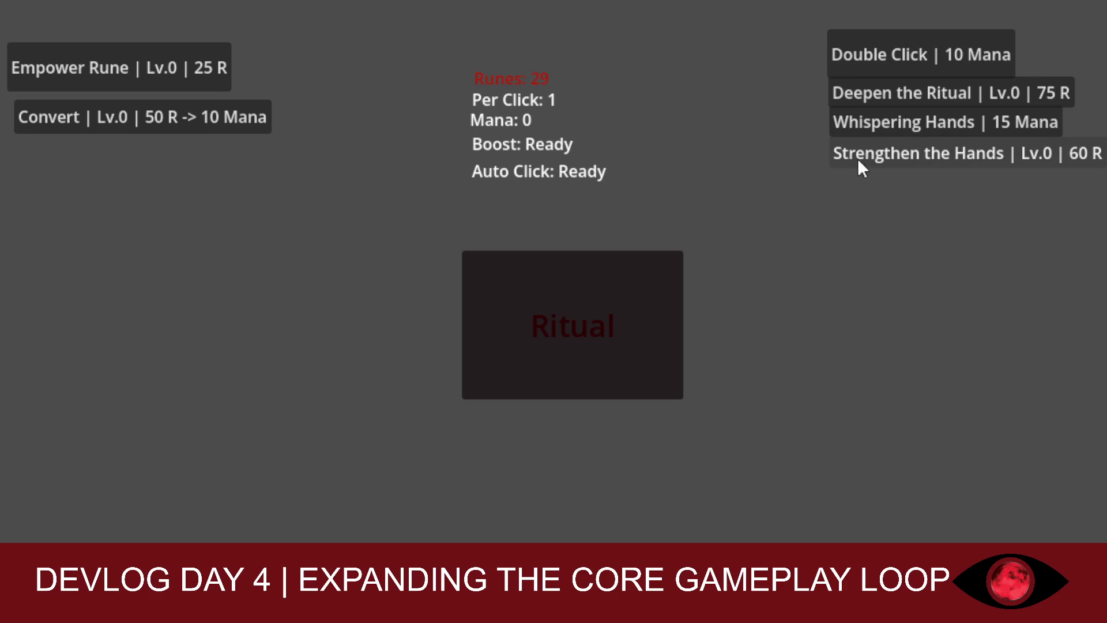
pyautogui.click(882, 126)
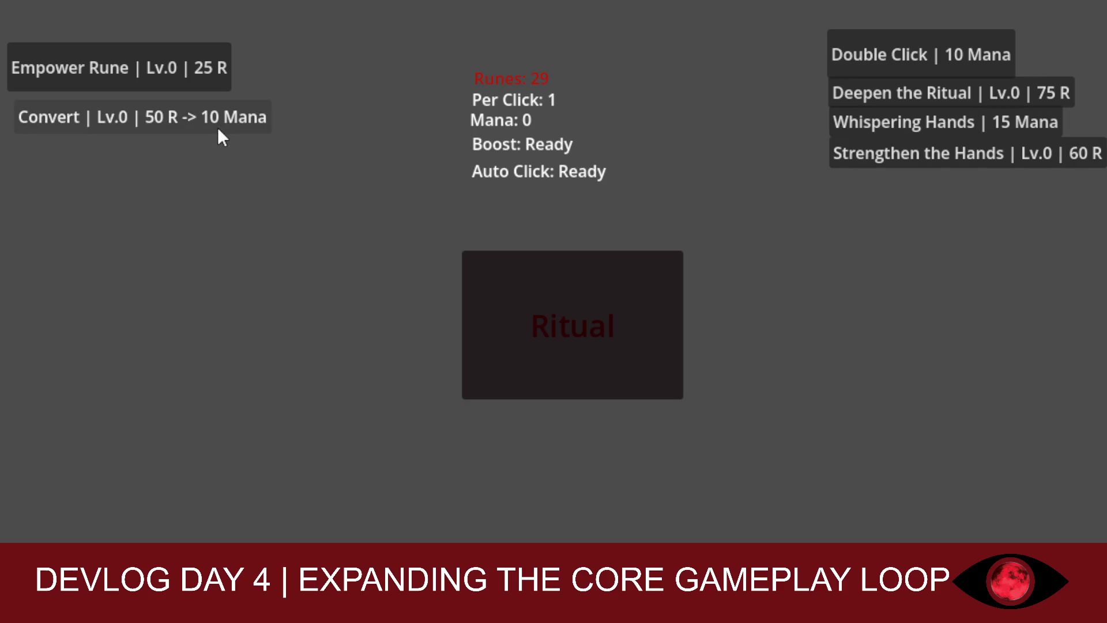
pyautogui.click(188, 59)
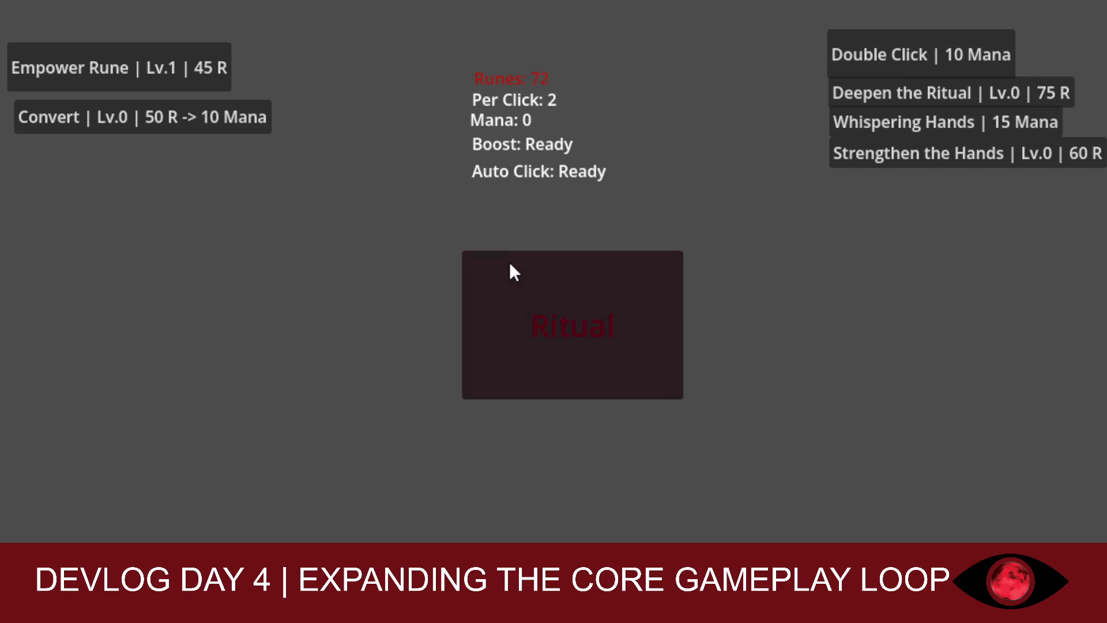
pyautogui.click(170, 90)
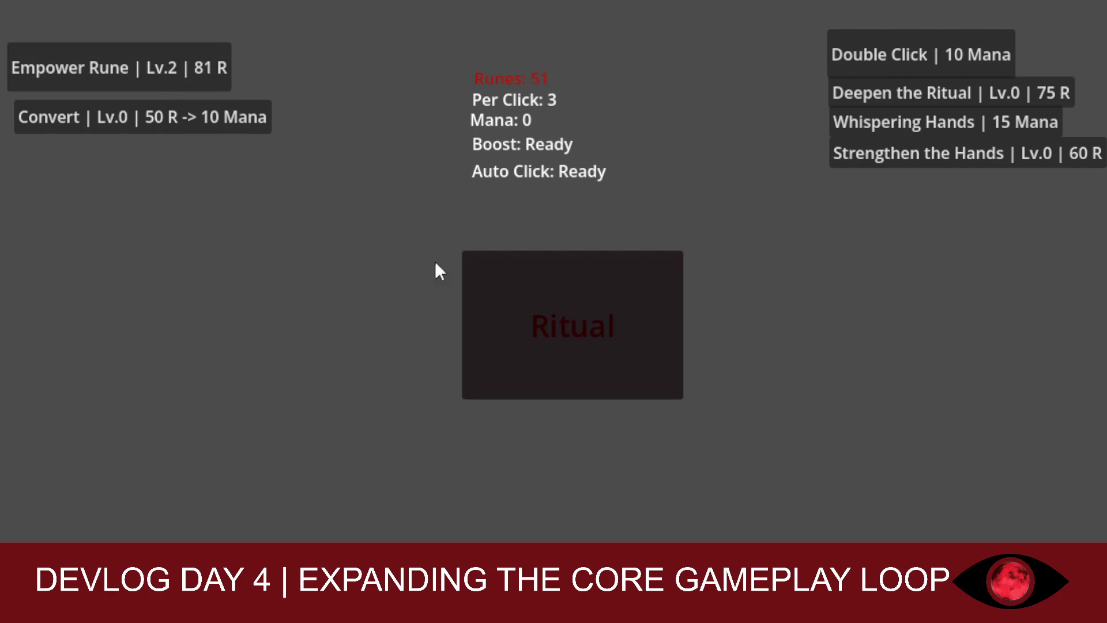
pyautogui.click(485, 293)
pyautogui.click(191, 81)
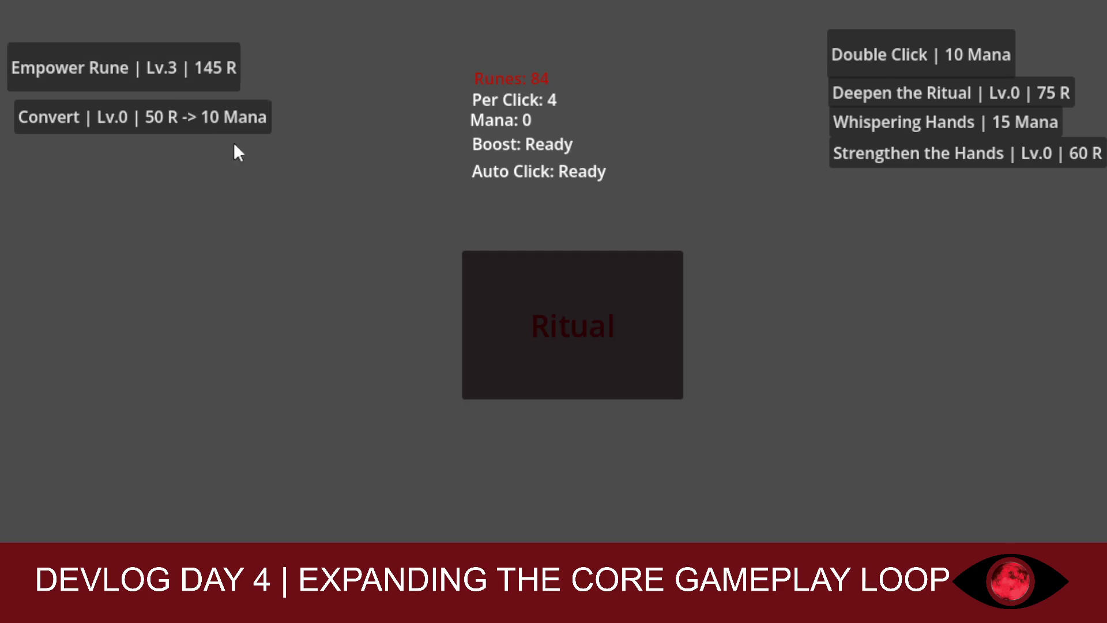
pyautogui.click(543, 329)
pyautogui.click(543, 329)
pyautogui.click(542, 327)
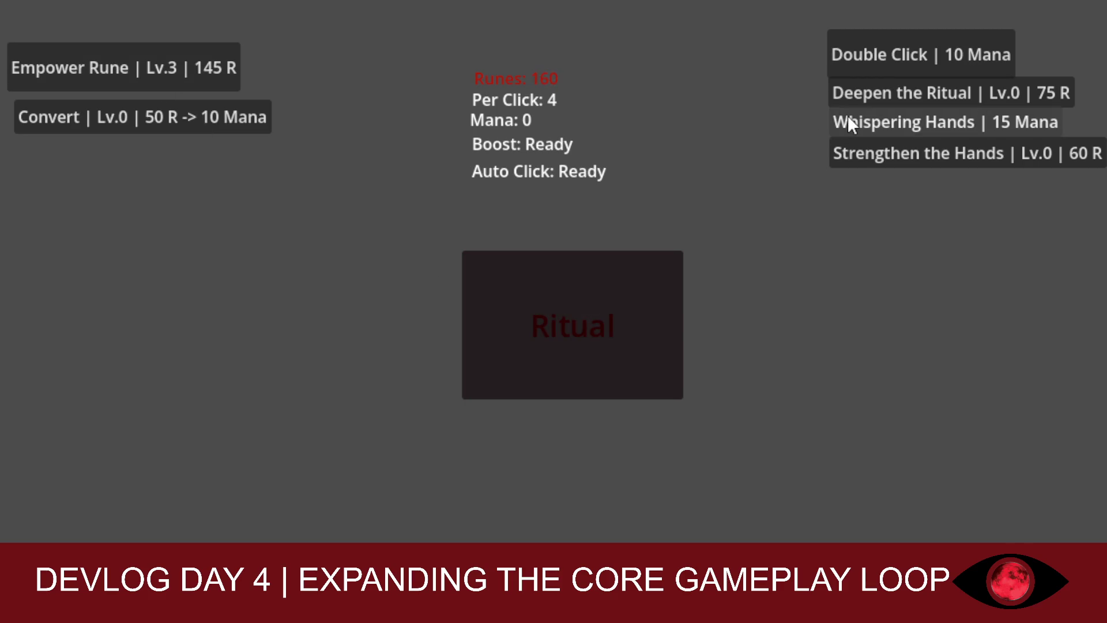
# Convert runes twice, buy Whispering Hands, click Ritual, then start a new devlog note line
pyautogui.click(223, 116)
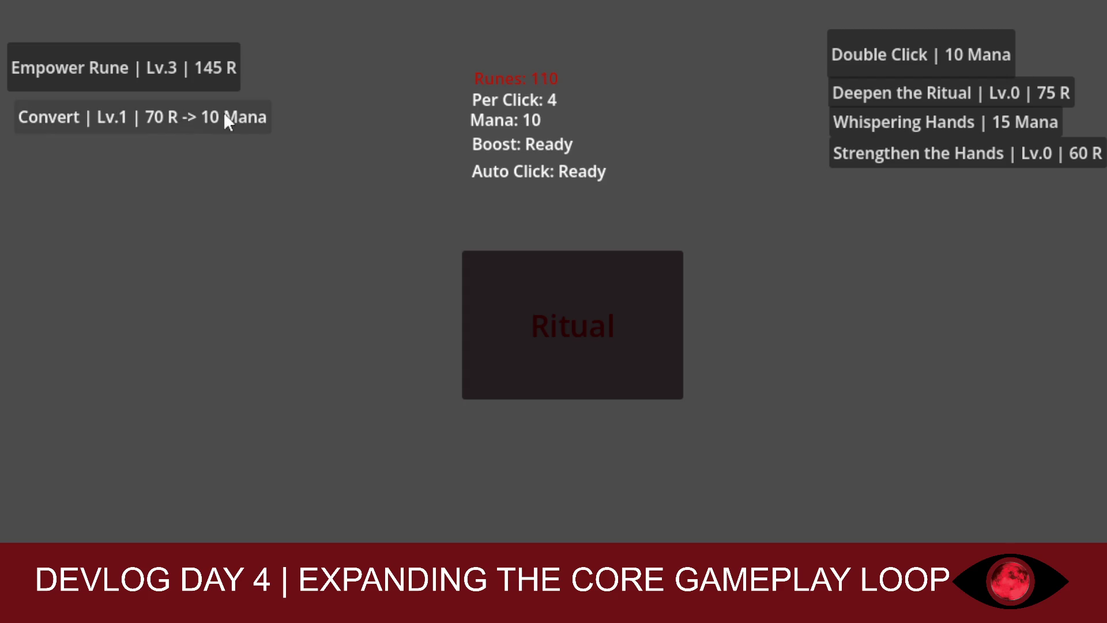
pyautogui.click(105, 115)
pyautogui.click(852, 126)
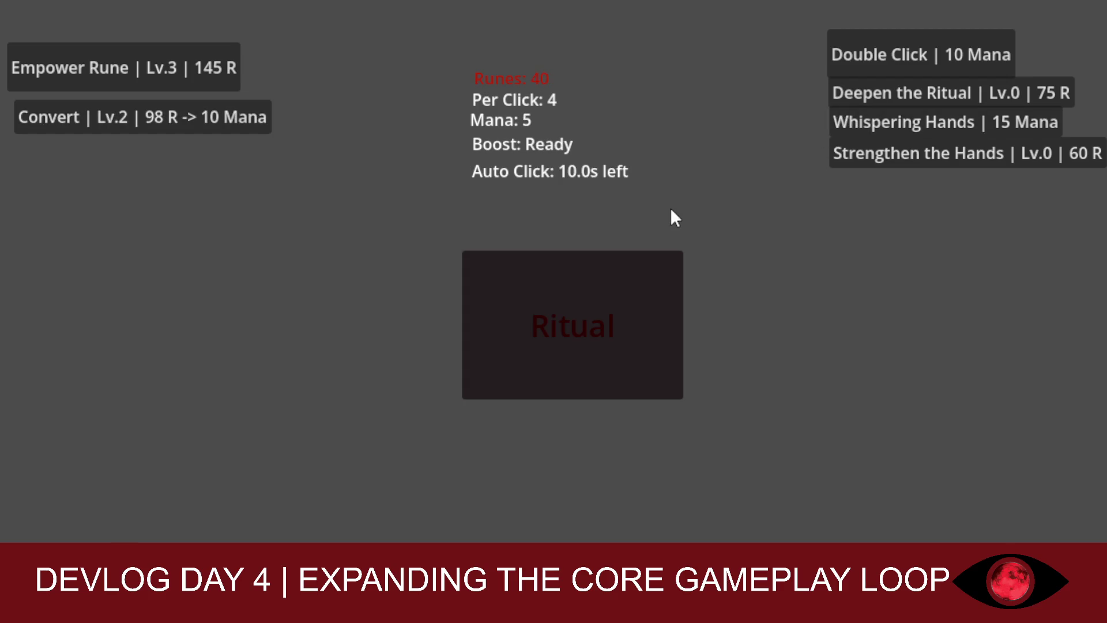
pyautogui.click(573, 266)
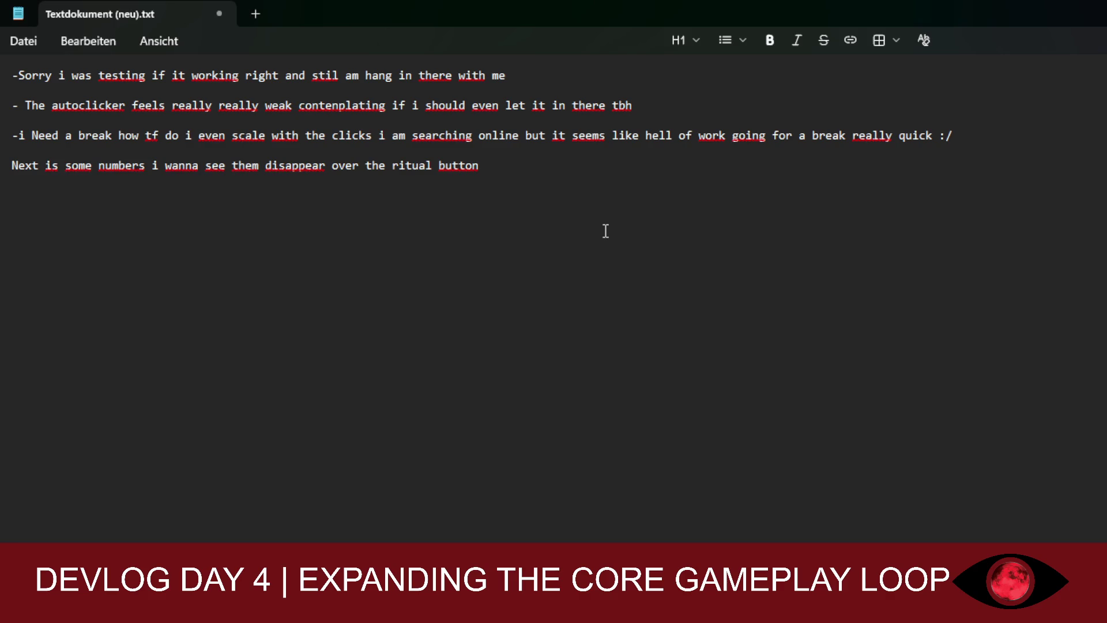
pyautogui.press('Return')
# Add a new devlog line 'ist bricked xD', then trim the 'xD'
pyautogui.press('Return')
pyautogui.write('ist ')
pyautogui.write('bricked')
pyautogui.write(' xD')
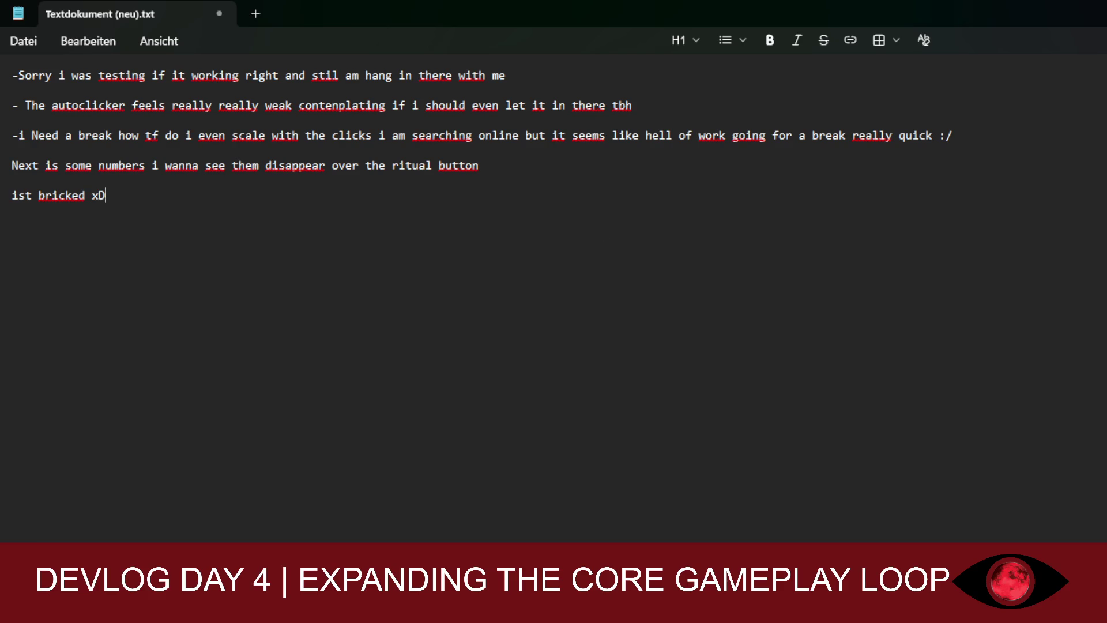
pyautogui.press('BackSpace')
pyautogui.press('BackSpace')
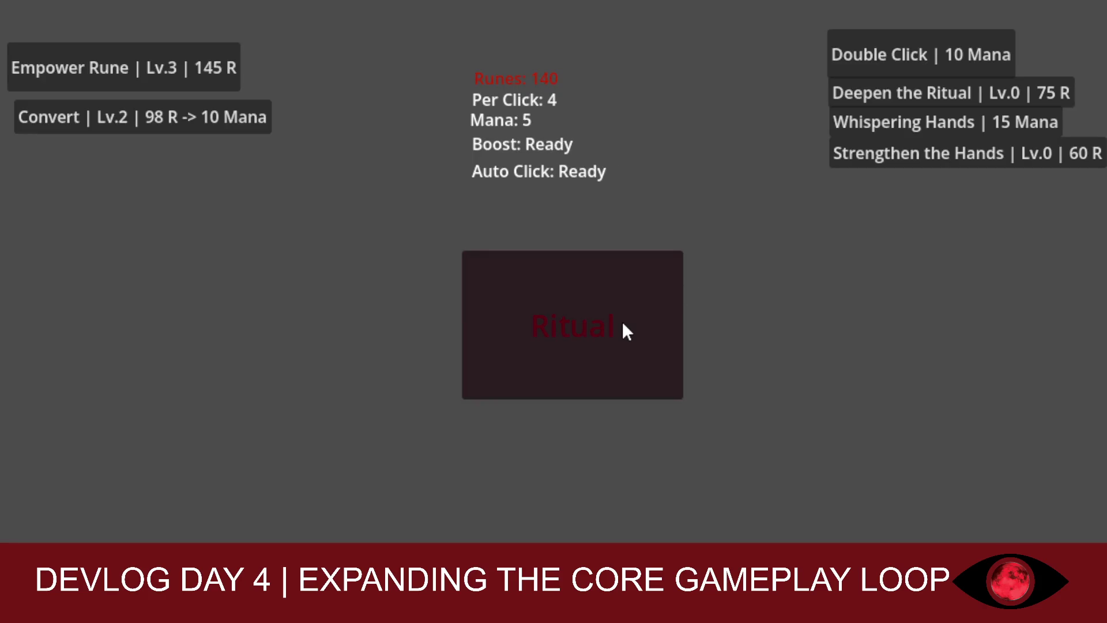
# Buy Strengthen the Hands, Deepen the Ritual, Empower Rune Lv.4, convert runes, and buy Whispering Hands
pyautogui.click(862, 159)
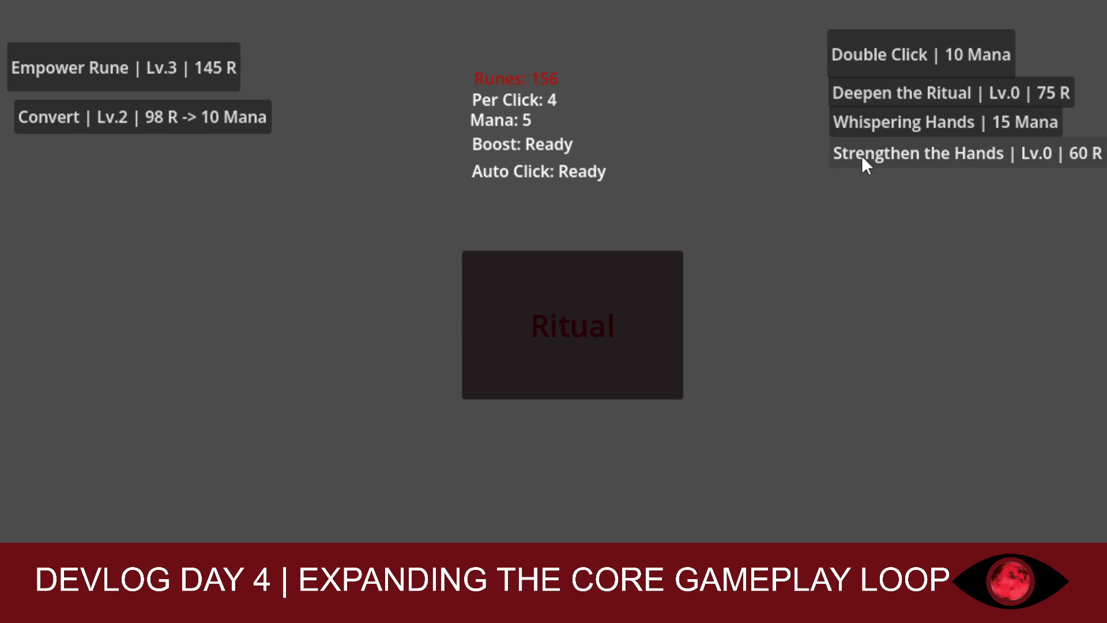
pyautogui.click(892, 95)
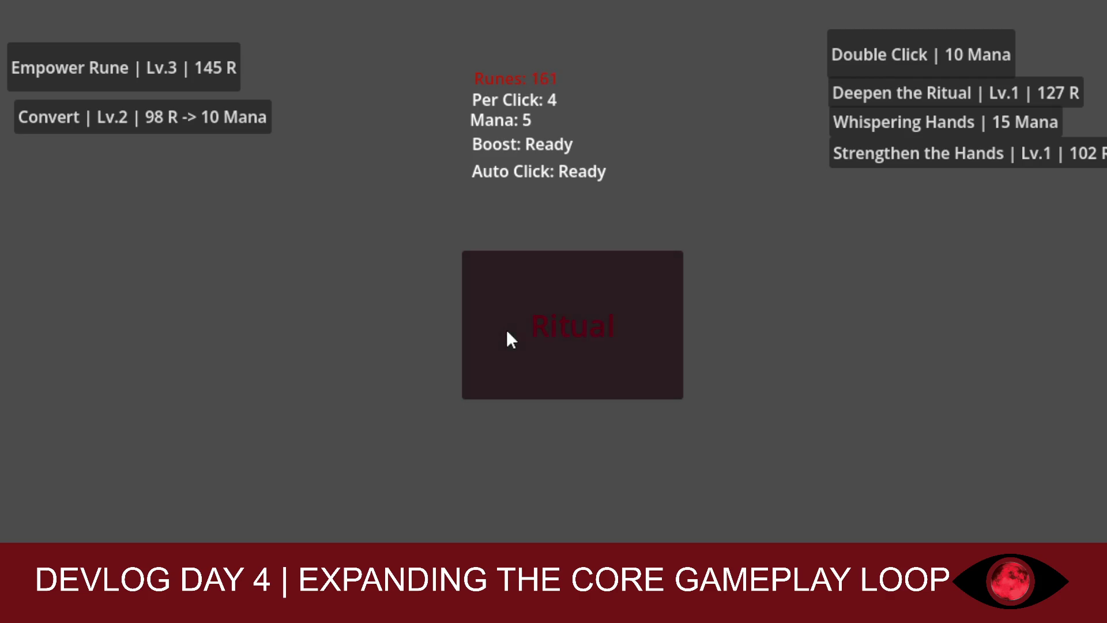
pyautogui.click(219, 63)
pyautogui.click(536, 326)
pyautogui.click(537, 326)
pyautogui.click(537, 326)
pyautogui.click(536, 325)
pyautogui.click(536, 326)
pyautogui.click(536, 326)
pyautogui.click(182, 118)
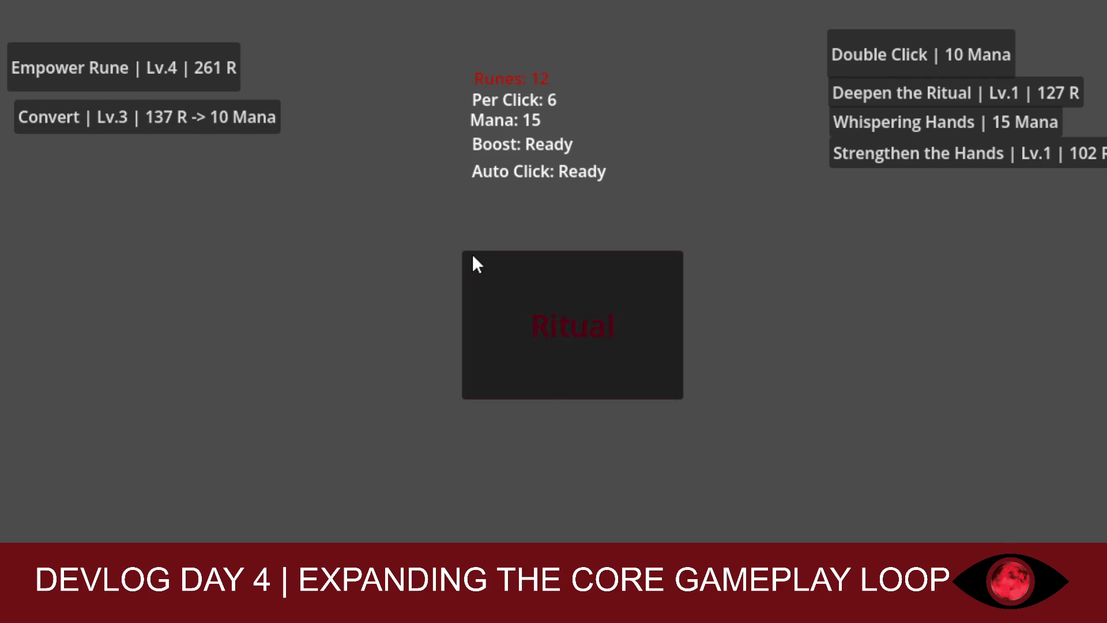
pyautogui.click(849, 124)
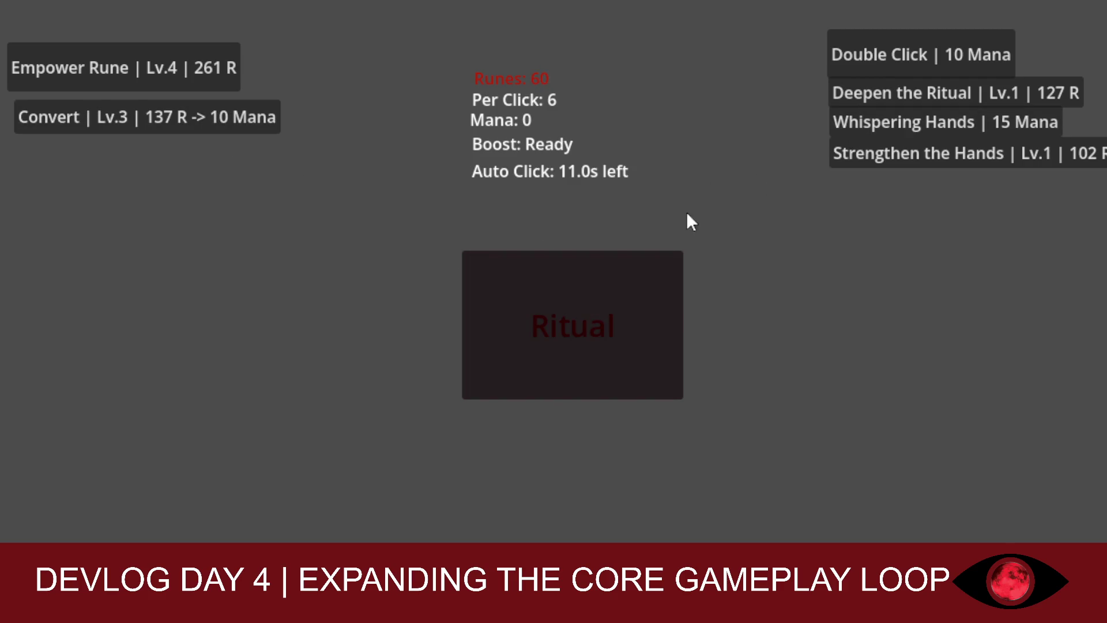
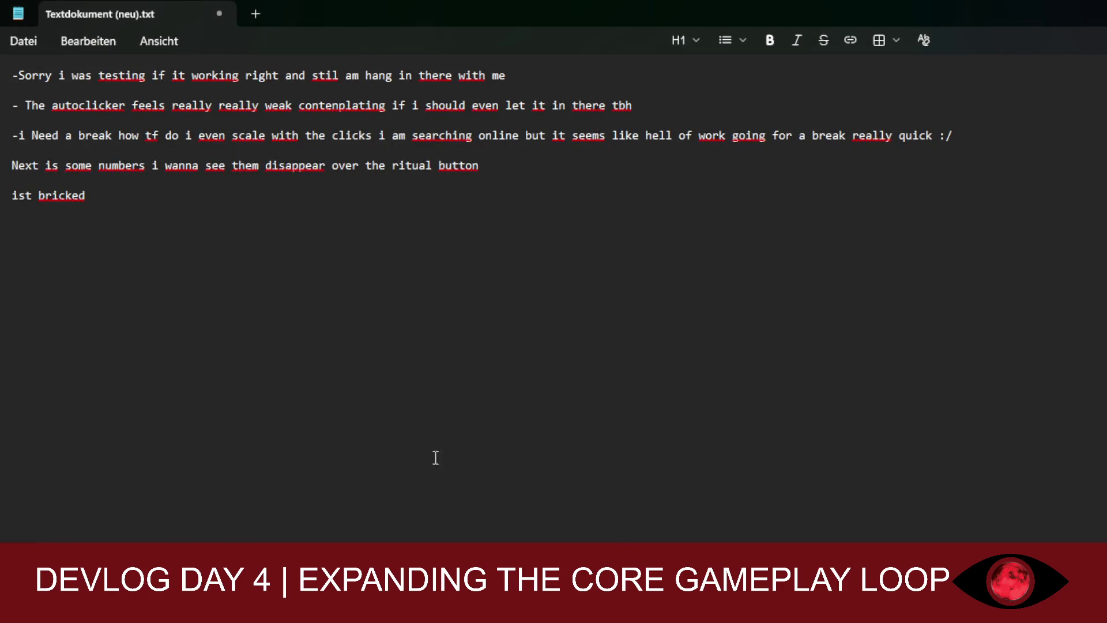
# Finish the first note line so it ends 'i am so lost like for real'
pyautogui.write('i am so lio')
pyautogui.press('BackSpace')
pyautogui.press('BackSpace')
pyautogui.write('ost')
pyautogui.write(' like ')
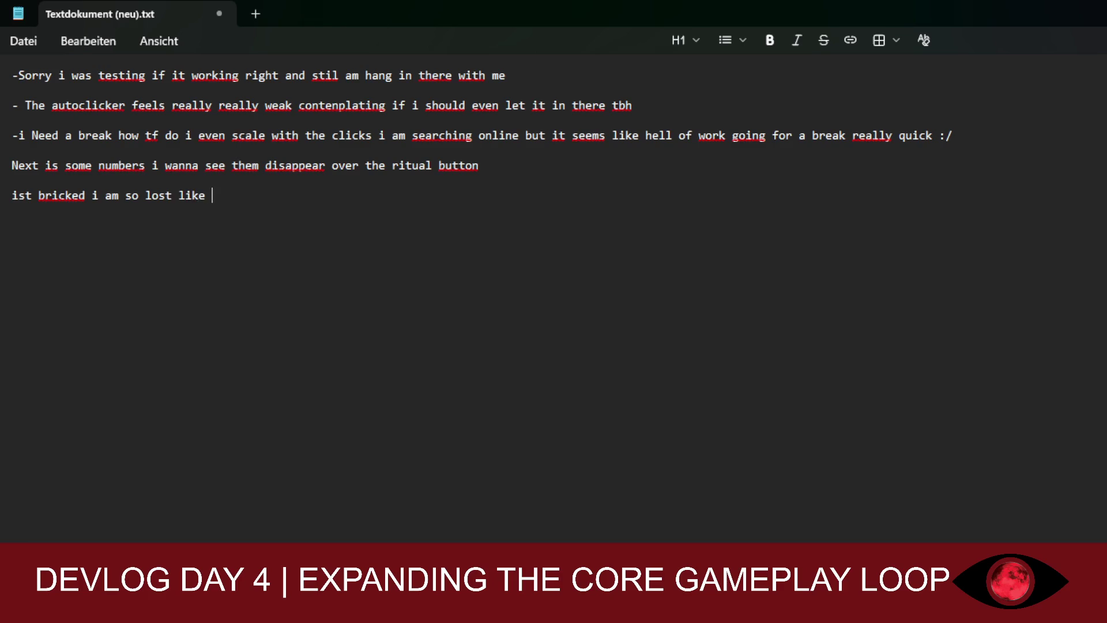
pyautogui.write('for real')
pyautogui.press('Return')
pyautogui.press('Return')
# Add the line 'the timer is not working on this autoclicker ahhhhhhhhhh' to the notes
pyautogui.write('the ')
pyautogui.write('timer is not ')
pyautogui.write('w')
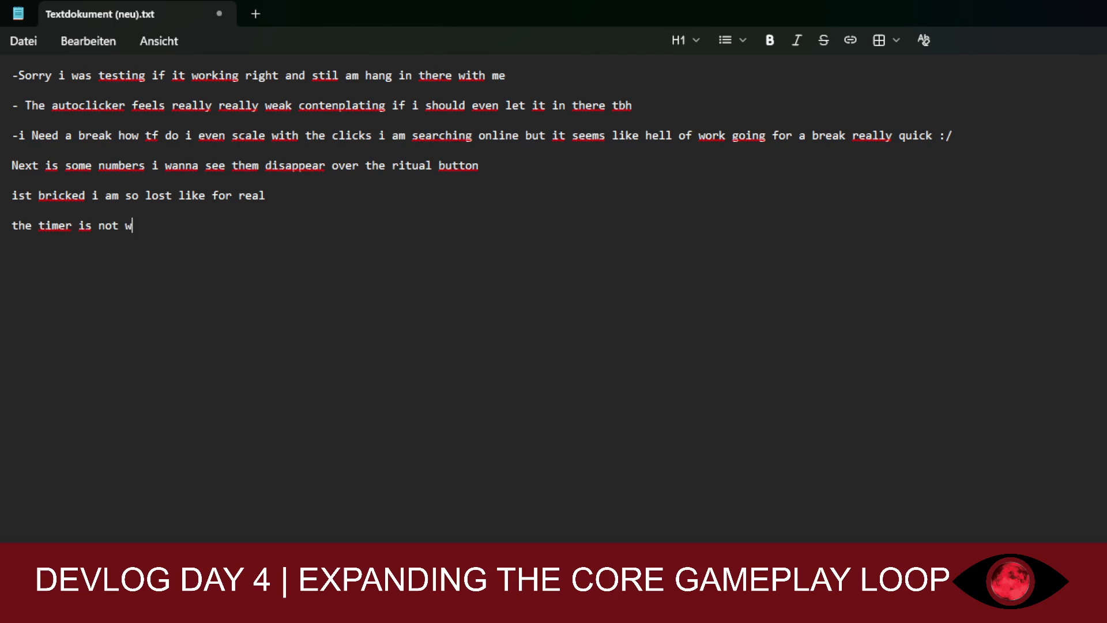
pyautogui.write('orking on these')
pyautogui.press('BackSpace')
pyautogui.press('BackSpace')
pyautogui.press('BackSpace')
pyautogui.write('is autocl')
pyautogui.write('ock')
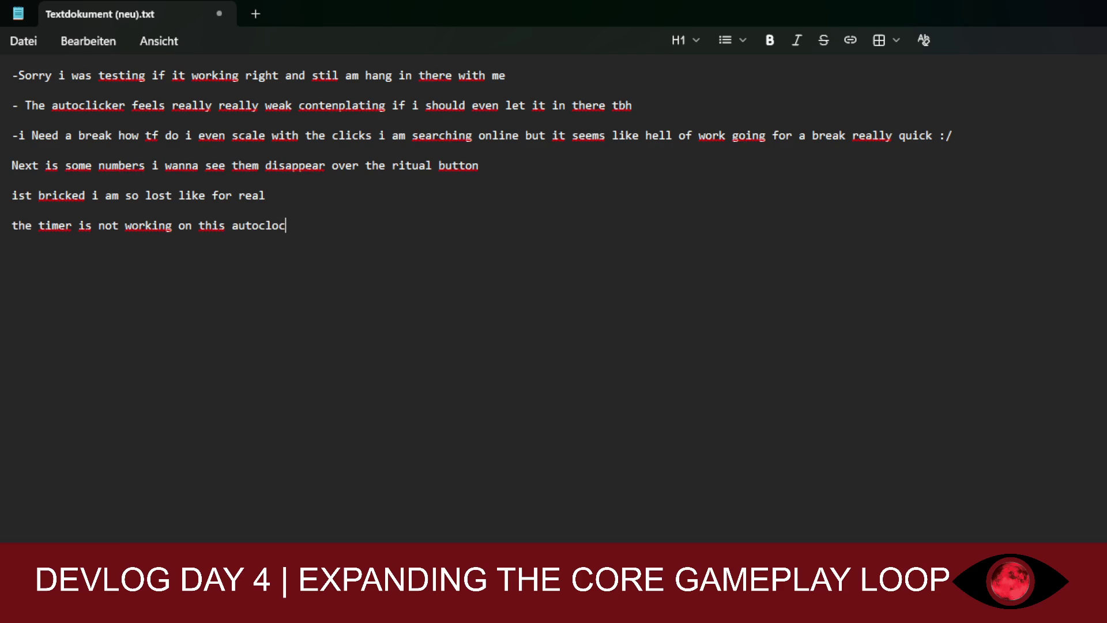
pyautogui.press('BackSpace')
pyautogui.press('BackSpace')
pyautogui.press('BackSpace')
pyautogui.write('icker')
pyautogui.press('Return')
pyautogui.write('ahhhhhhhhhh')
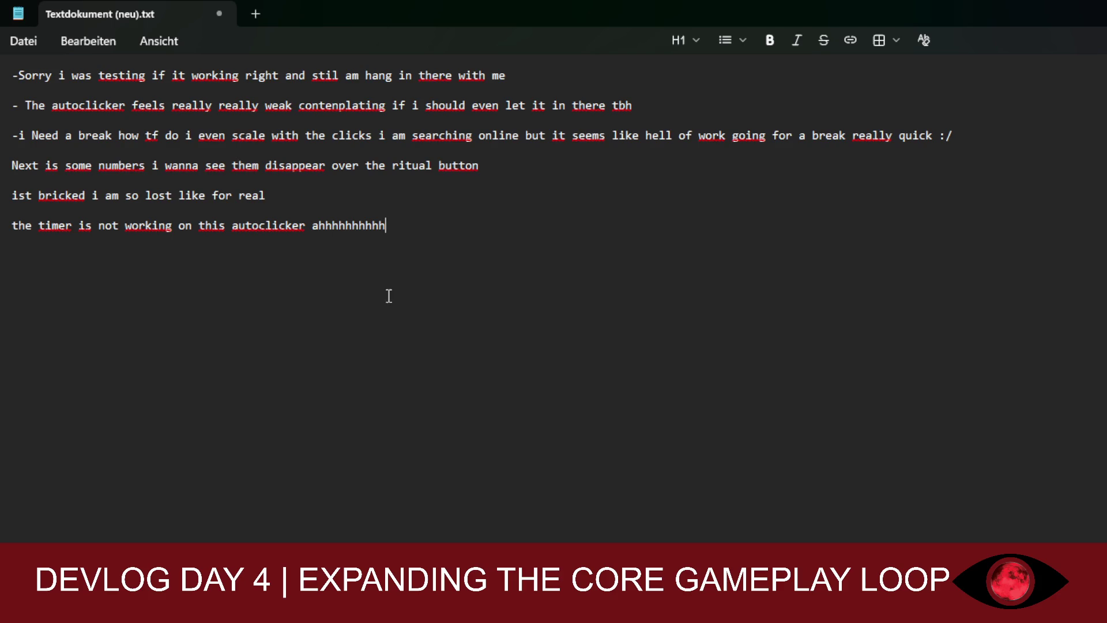
pyautogui.press('Return')
pyautogui.click(406, 225)
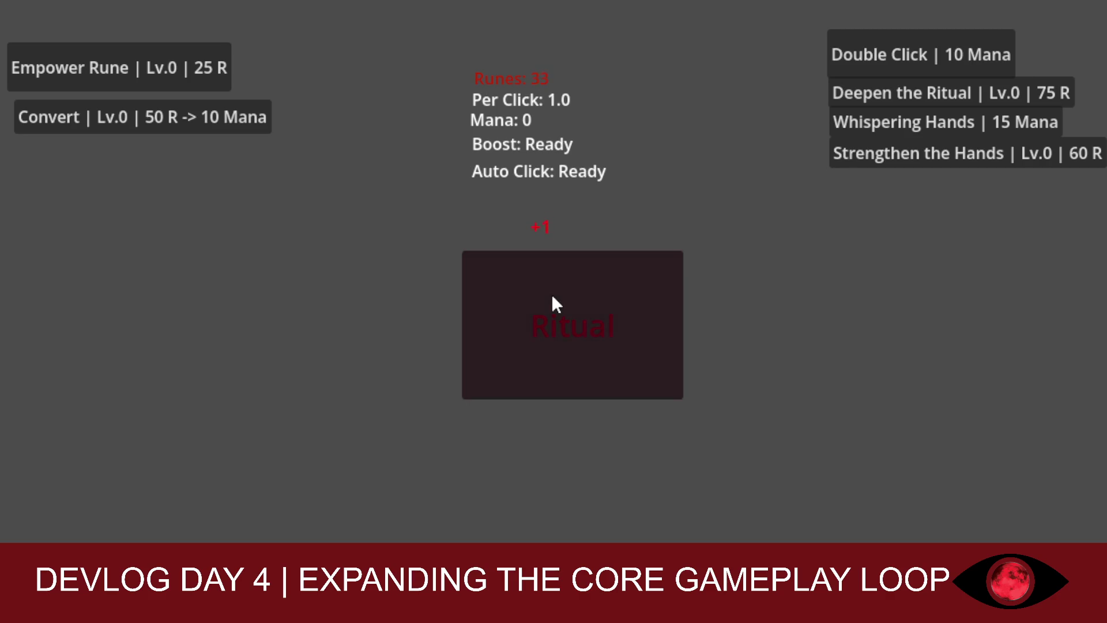
# Buy Empower Rune to Lv.1 and perform rituals, reaching 2.0 per click and 90 Runes
pyautogui.click(183, 68)
pyautogui.click(623, 322)
pyautogui.click(528, 295)
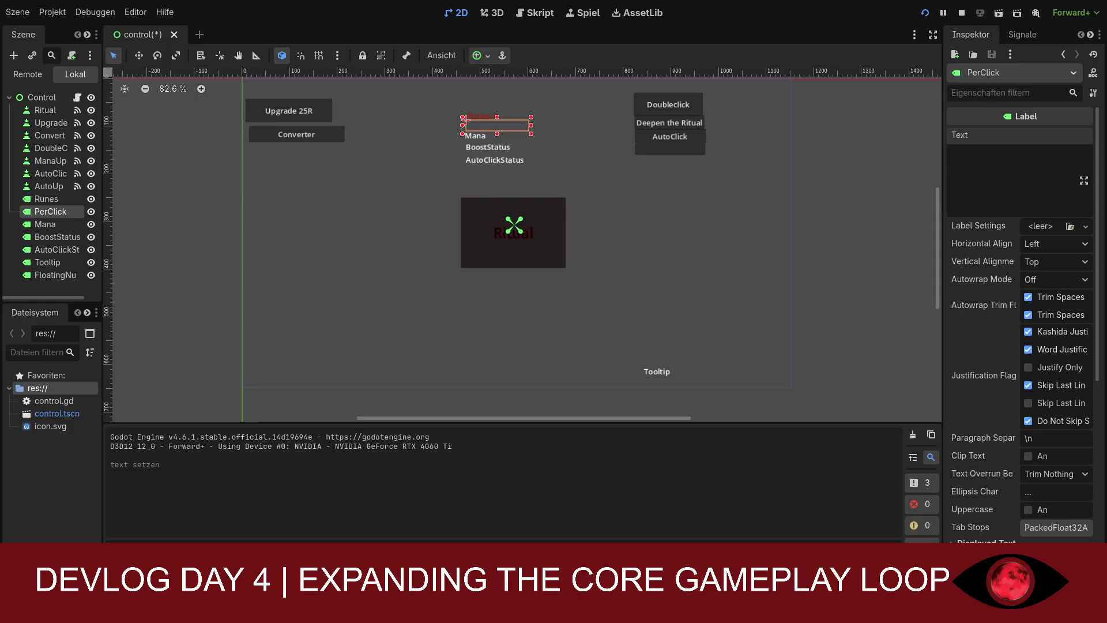
# Set the PerClick label's text to 'Per Click', then save and relaunch the game
pyautogui.click(438, 178)
pyautogui.click(472, 126)
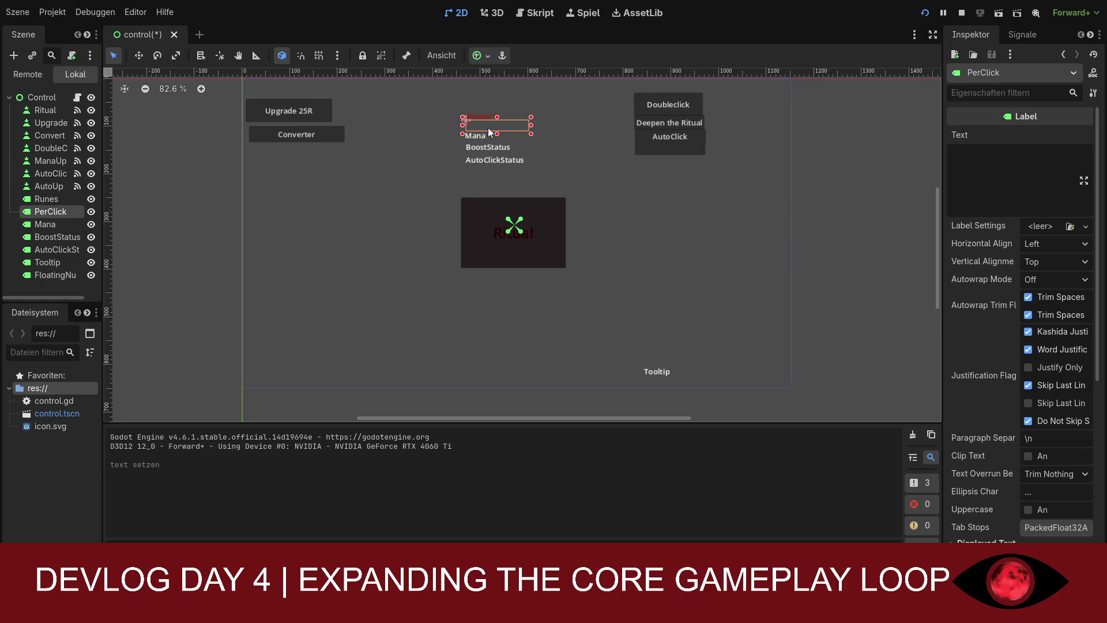
pyautogui.click(1001, 165)
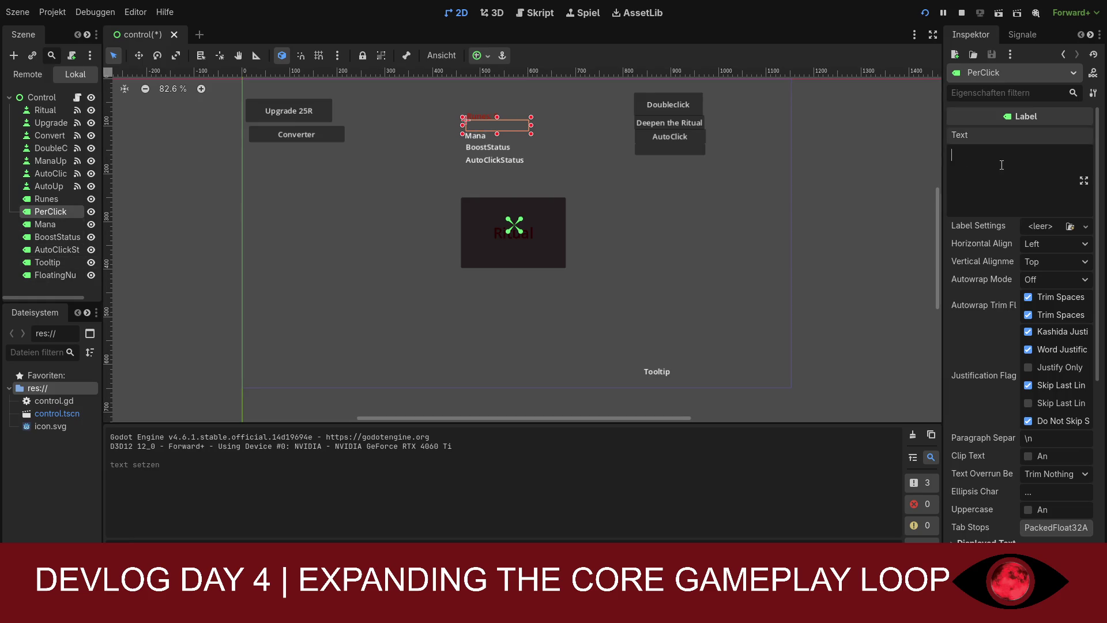
pyautogui.write('Per Click')
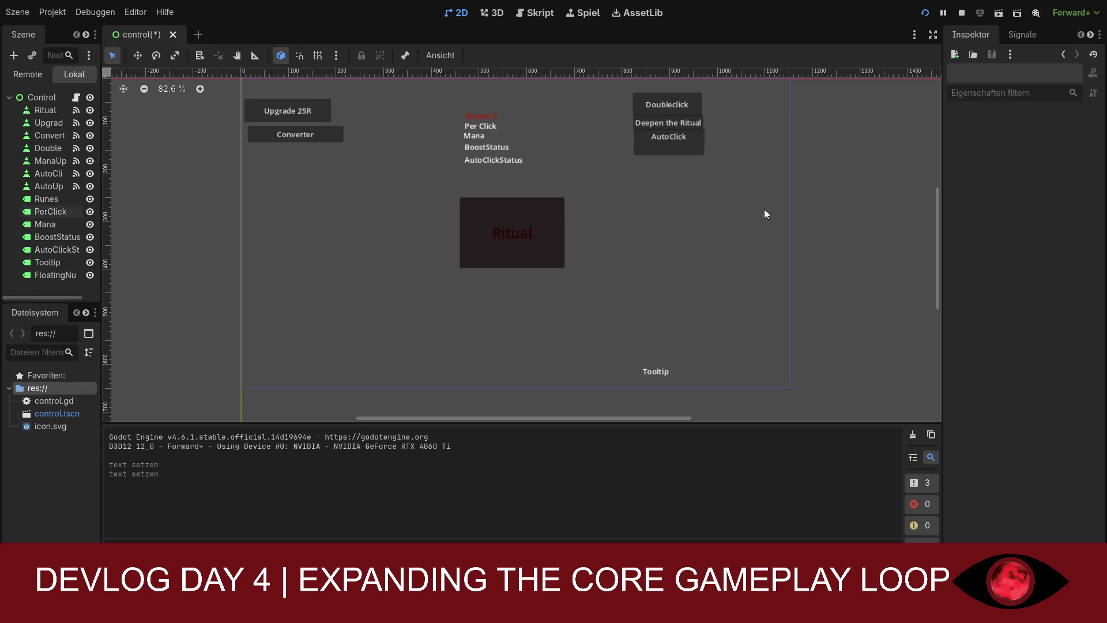
pyautogui.click(498, 232)
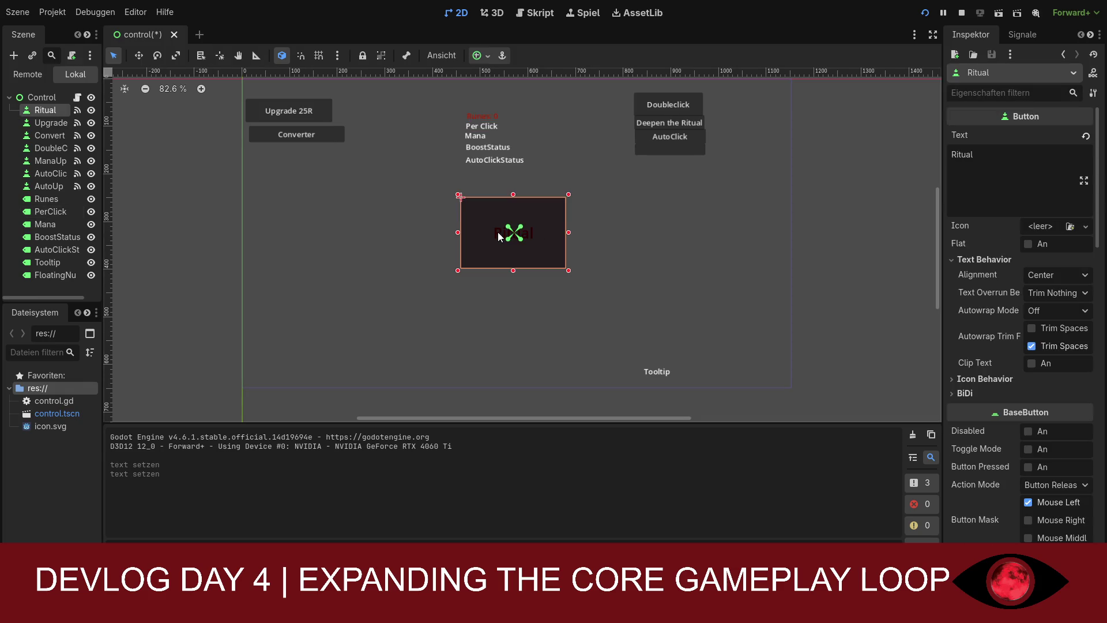
pyautogui.click(924, 13)
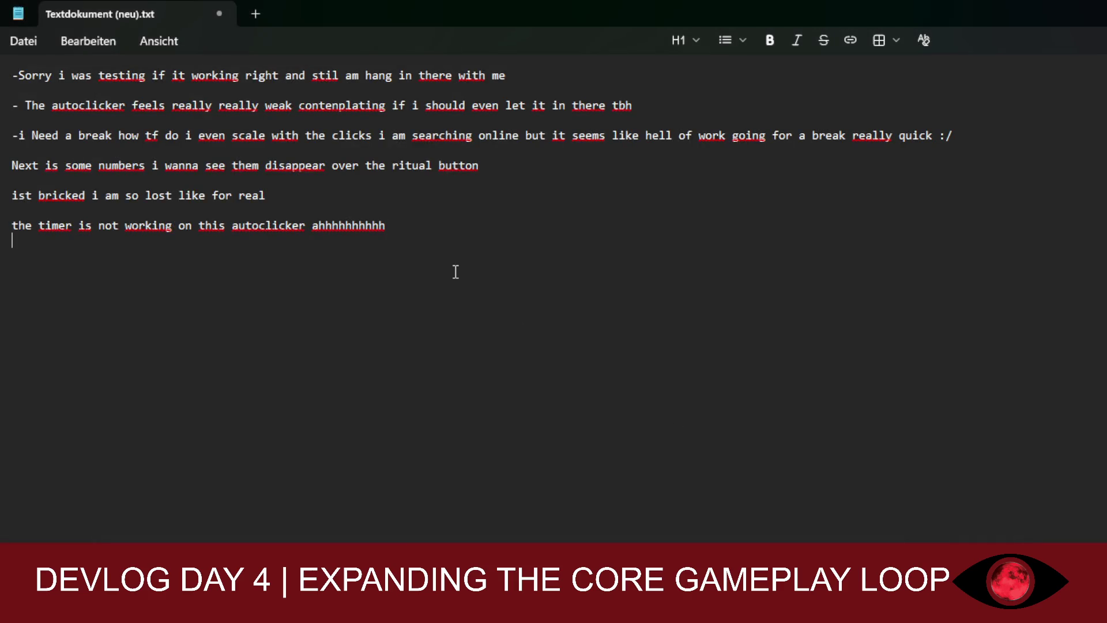
# Add the note 'this makes the per click unesacary or however i write that word'
pyautogui.press('Return')
pyautogui.write('this makes t')
pyautogui.write('he per cl')
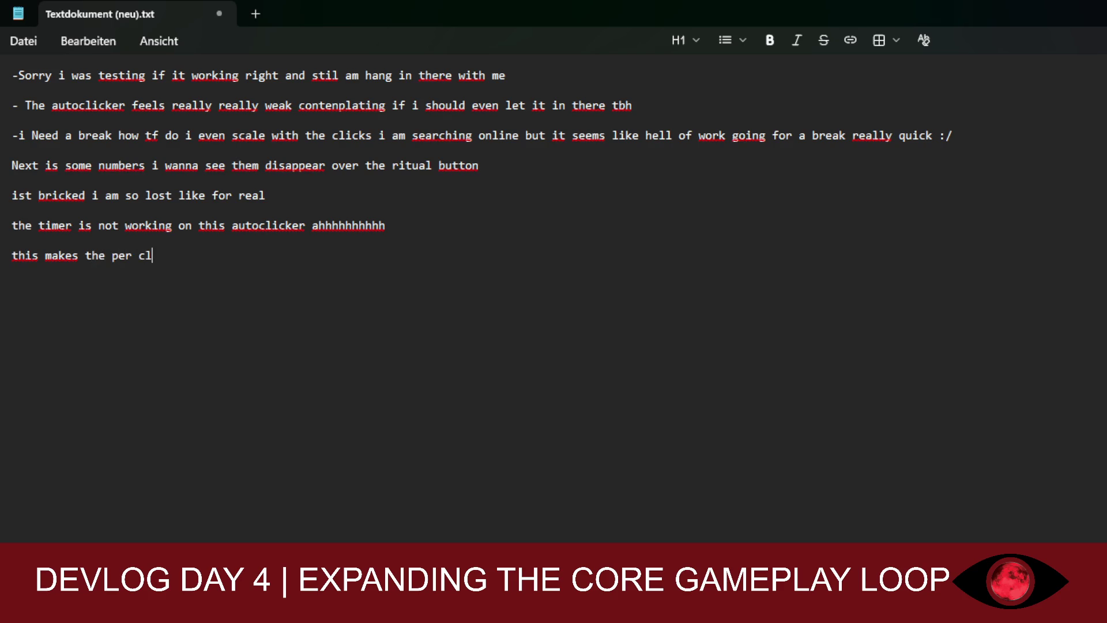
pyautogui.write('ick une')
pyautogui.write('sacar')
pyautogui.write('y or hower')
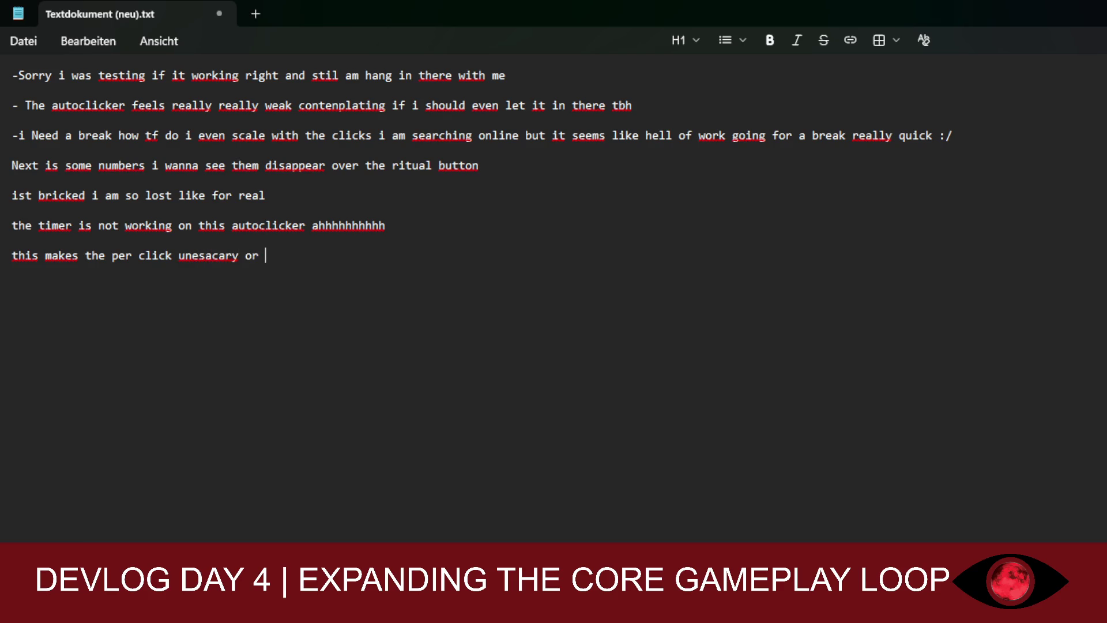
pyautogui.press('BackSpace')
pyautogui.write('ever i ')
pyautogui.write('write that ')
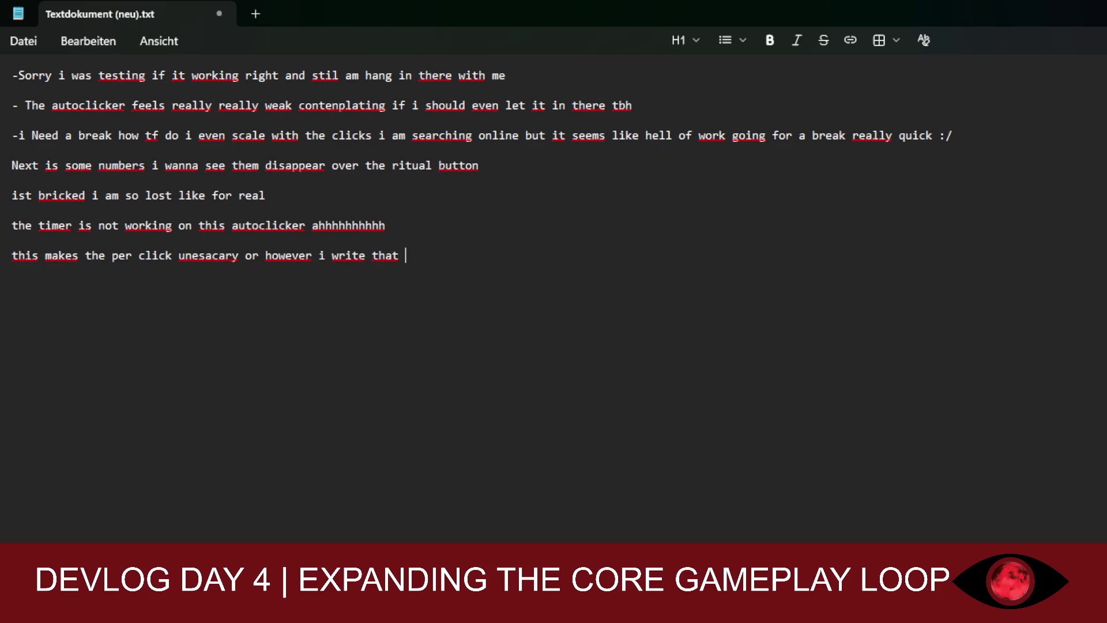
pyautogui.write('word')
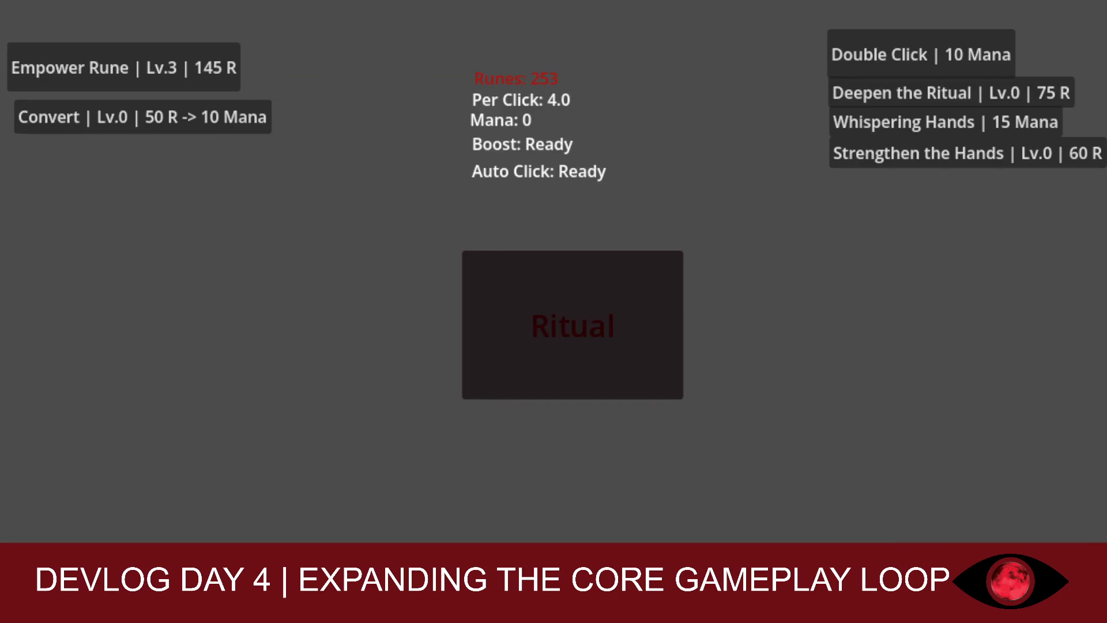
# Perform rituals for runes and buy several more Empower Rune levels
pyautogui.doubleClick(593, 302)
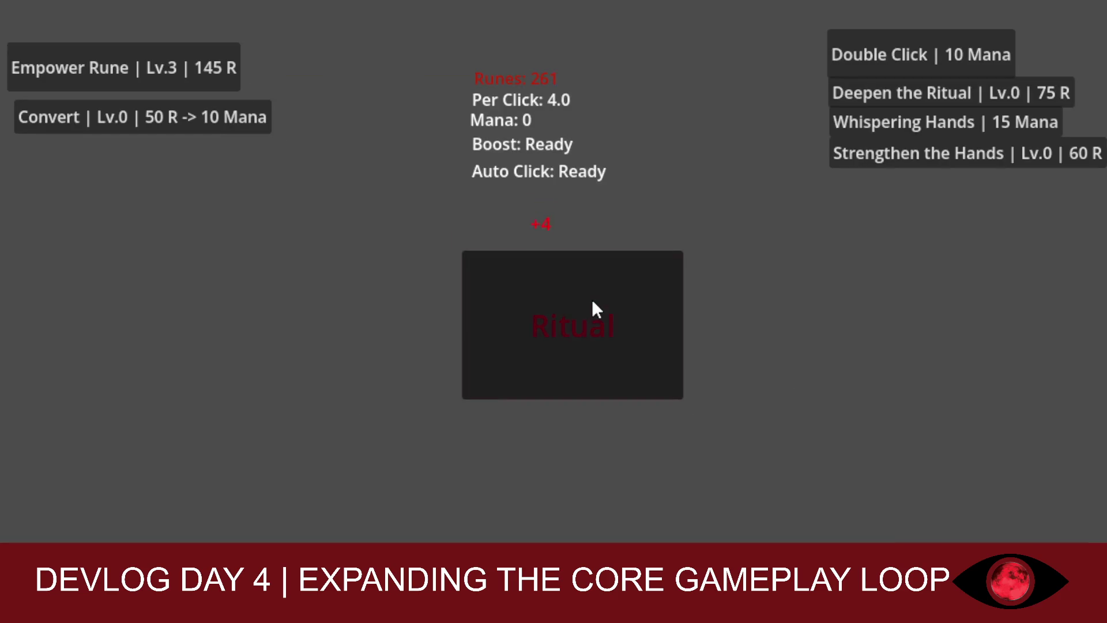
pyautogui.doubleClick(560, 298)
pyautogui.click(198, 72)
pyautogui.click(197, 72)
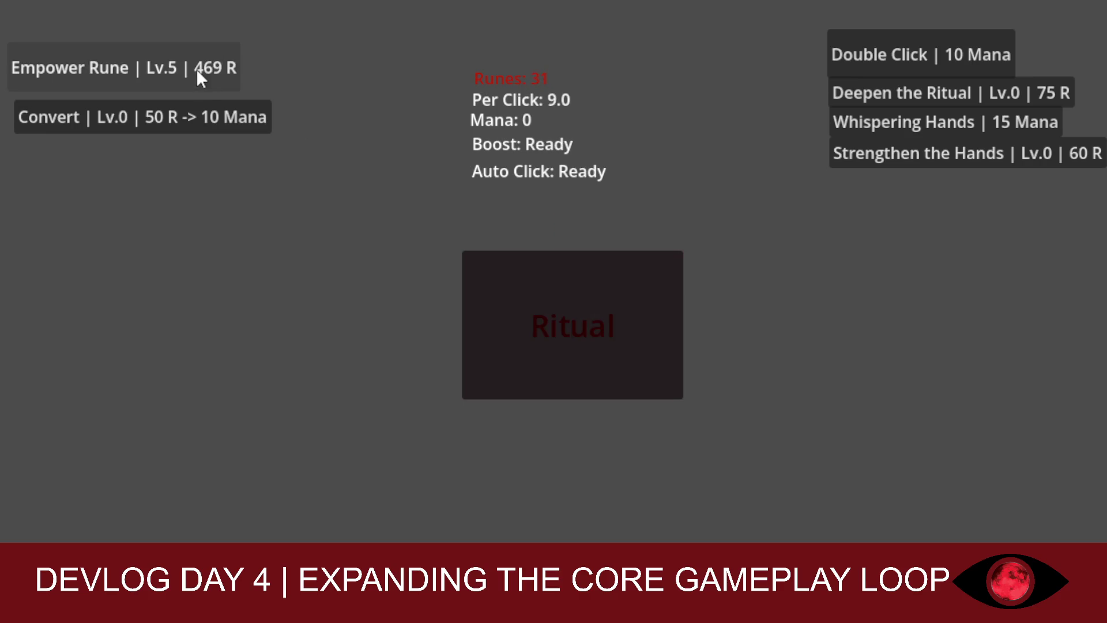
pyautogui.doubleClick(554, 311)
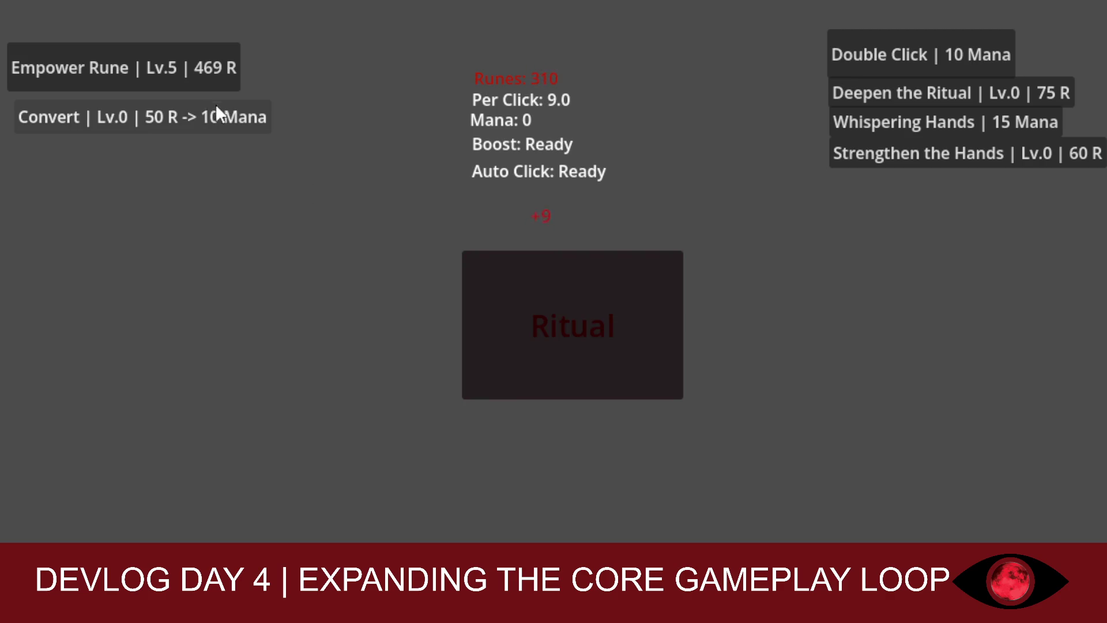
# Convert runes into mana, buy Whispering Hands auto-click, and perform a 9-rune ritual
pyautogui.click(190, 116)
pyautogui.doubleClick(219, 118)
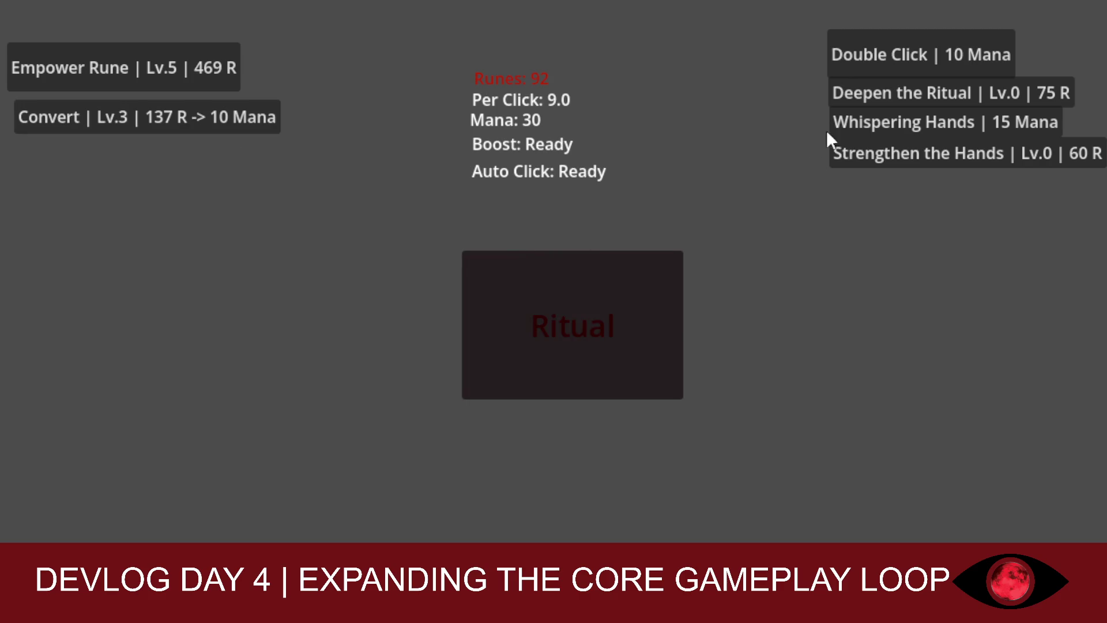
pyautogui.click(848, 122)
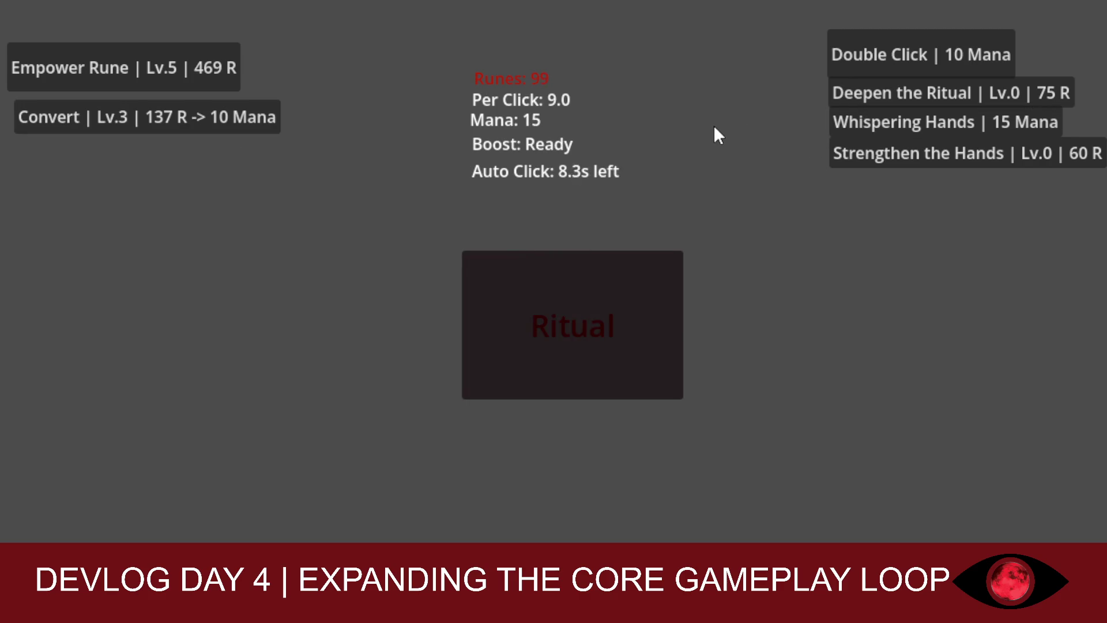
pyautogui.click(584, 286)
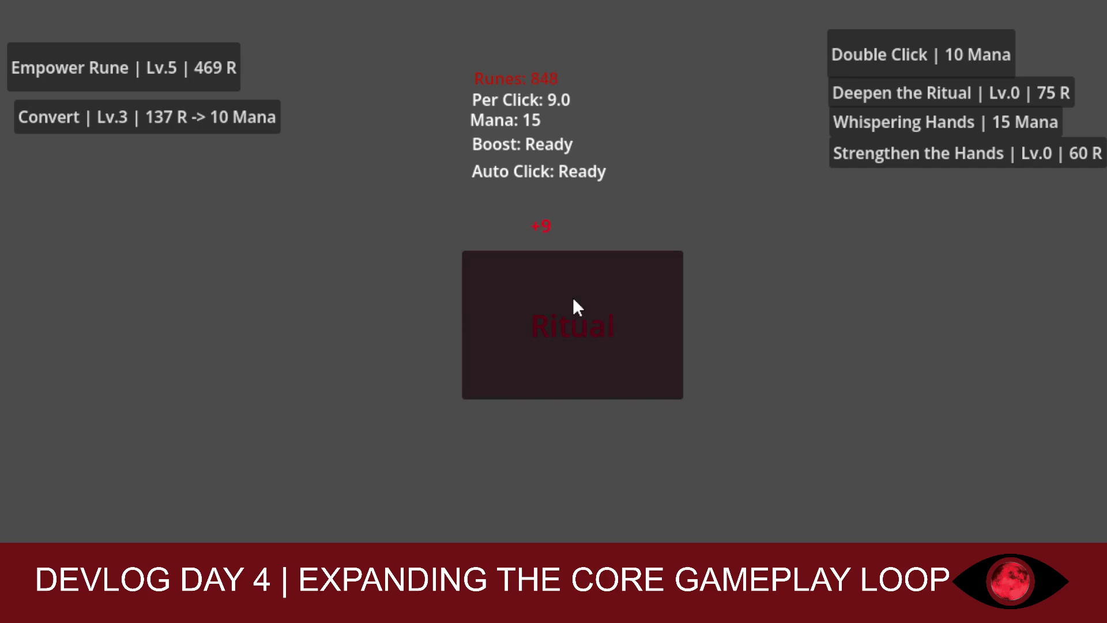
# Buy a Convert level, upgrade Deepen the Ritual twice, and perform two more rituals
pyautogui.click(198, 130)
pyautogui.click(197, 130)
pyautogui.click(198, 130)
pyautogui.click(863, 101)
pyautogui.click(862, 102)
pyautogui.click(863, 101)
pyautogui.click(549, 316)
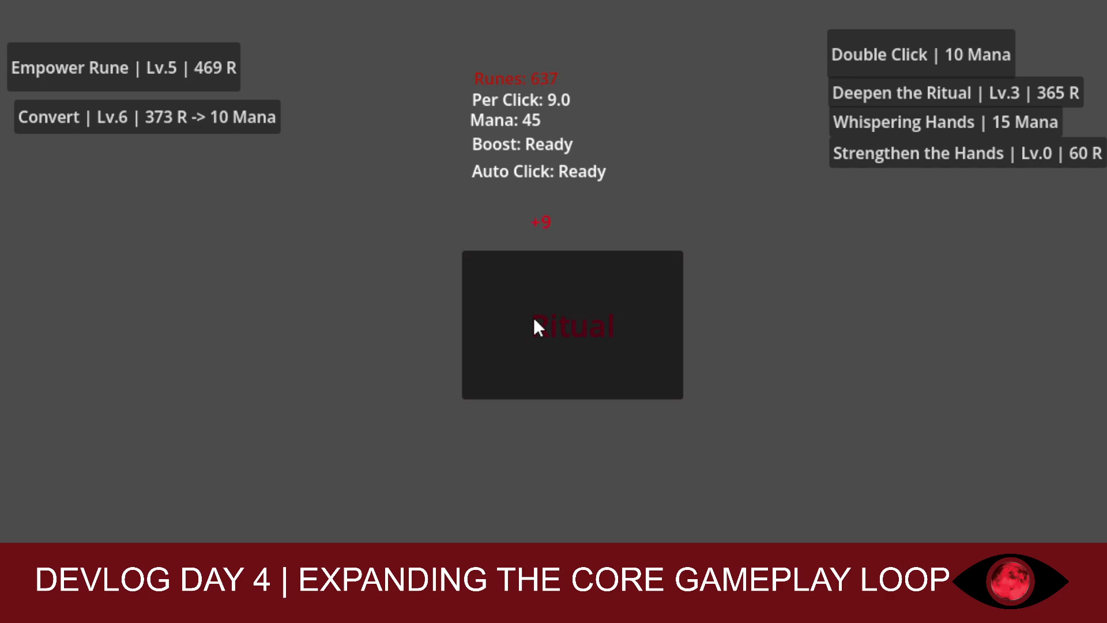
pyautogui.click(534, 318)
pyautogui.click(534, 319)
pyautogui.click(534, 319)
# Raise Strengthen the Hands to level 4
pyautogui.click(845, 159)
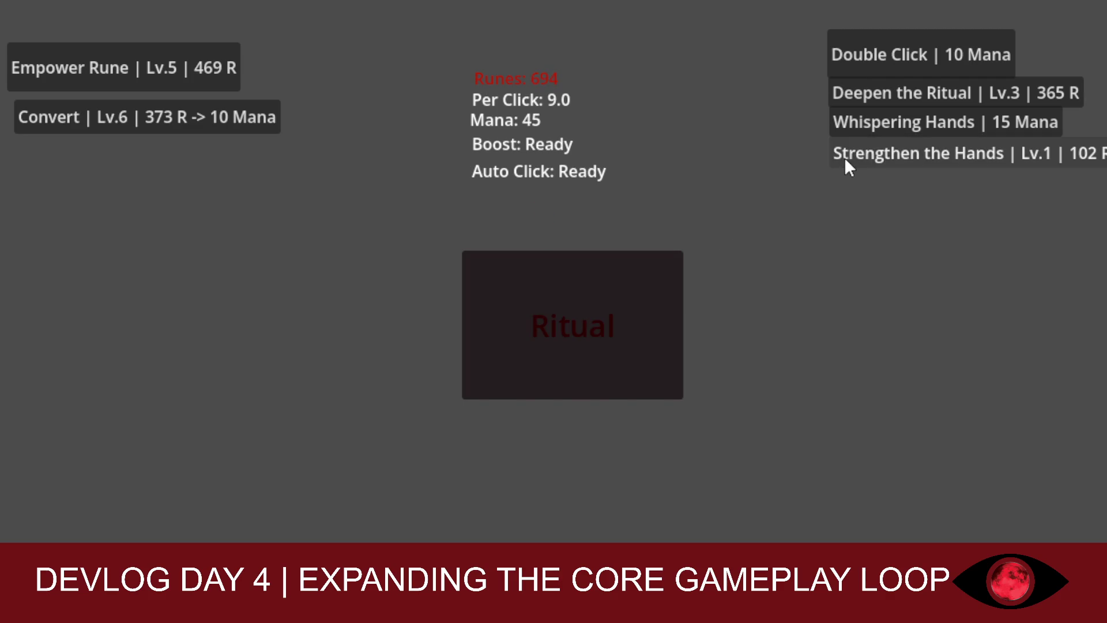
pyautogui.click(845, 159)
pyautogui.click(845, 159)
pyautogui.click(845, 159)
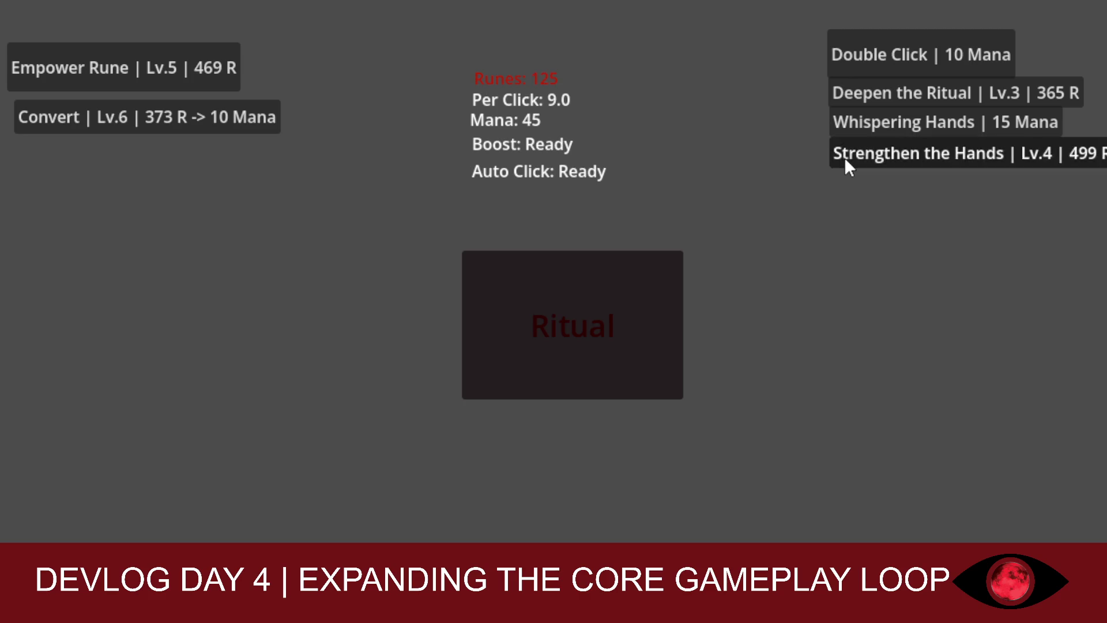
# Perform rituals to afford Empower Rune, upgrade it, and ritual at 13 runes each
pyautogui.click(573, 293)
pyautogui.click(572, 293)
pyautogui.click(573, 293)
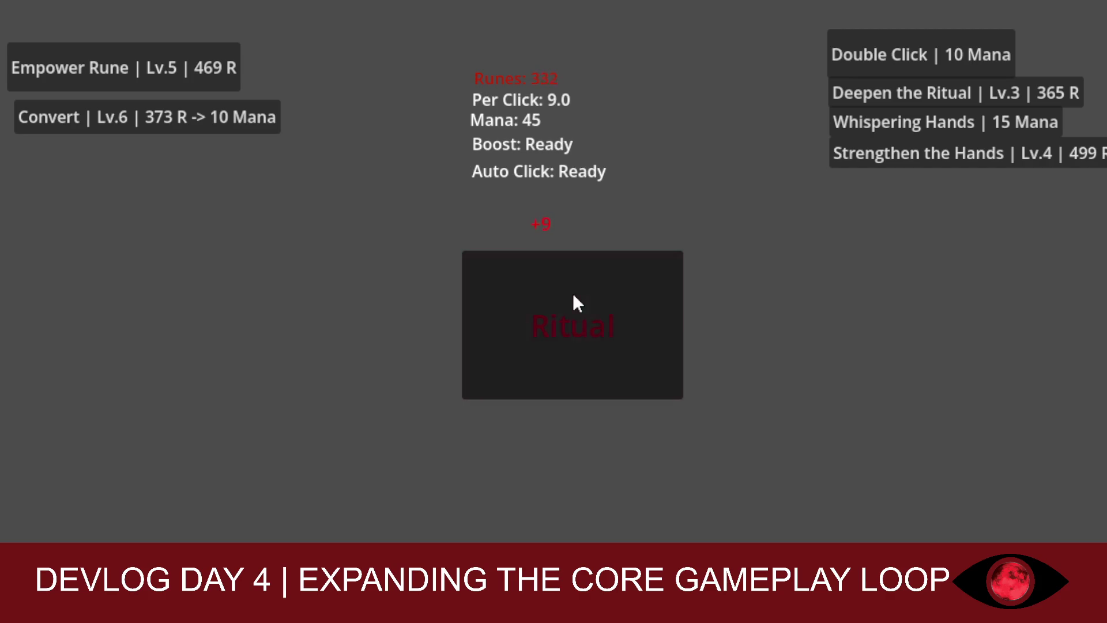
pyautogui.click(572, 294)
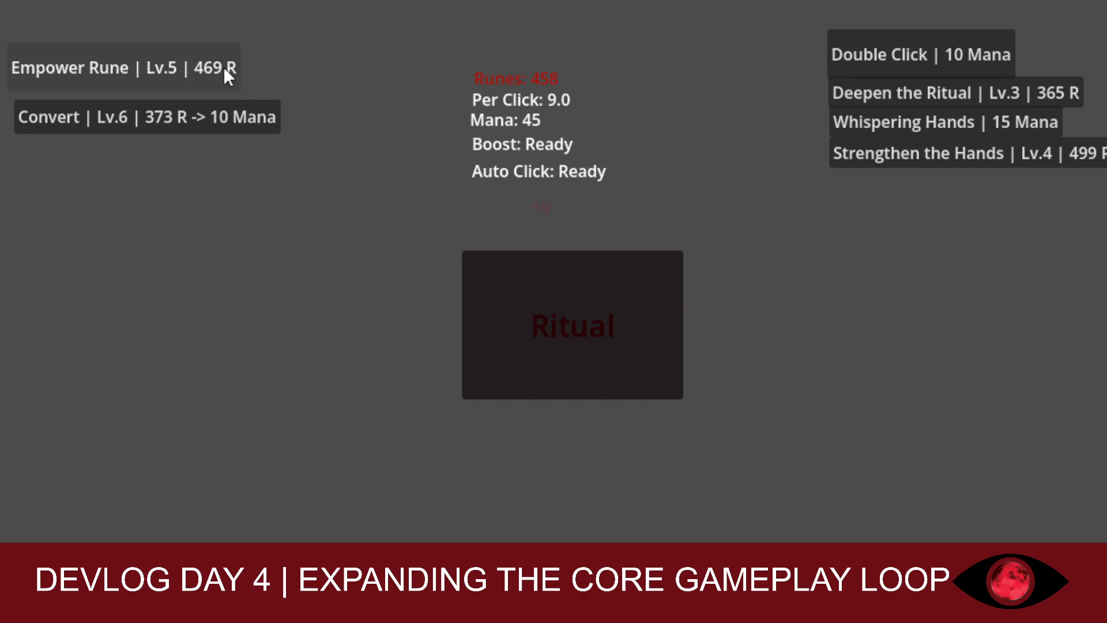
pyautogui.click(527, 295)
pyautogui.click(169, 74)
pyautogui.click(528, 275)
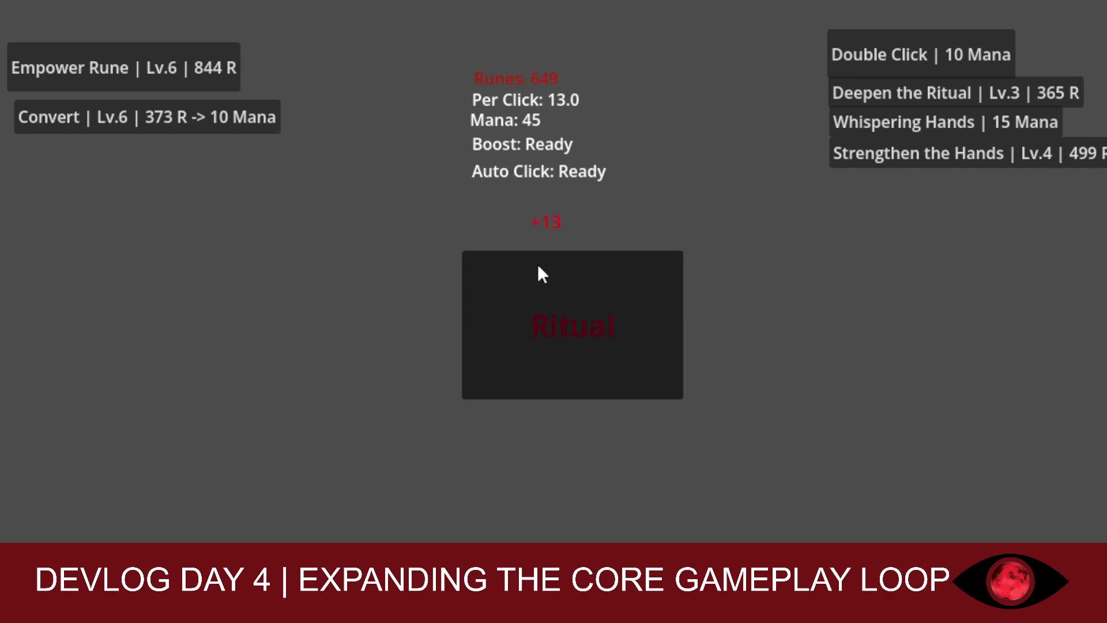
pyautogui.click(540, 268)
# Activate the Double Click boost for 10 mana and perform doubled rituals rapidly
pyautogui.click(852, 49)
pyautogui.click(621, 288)
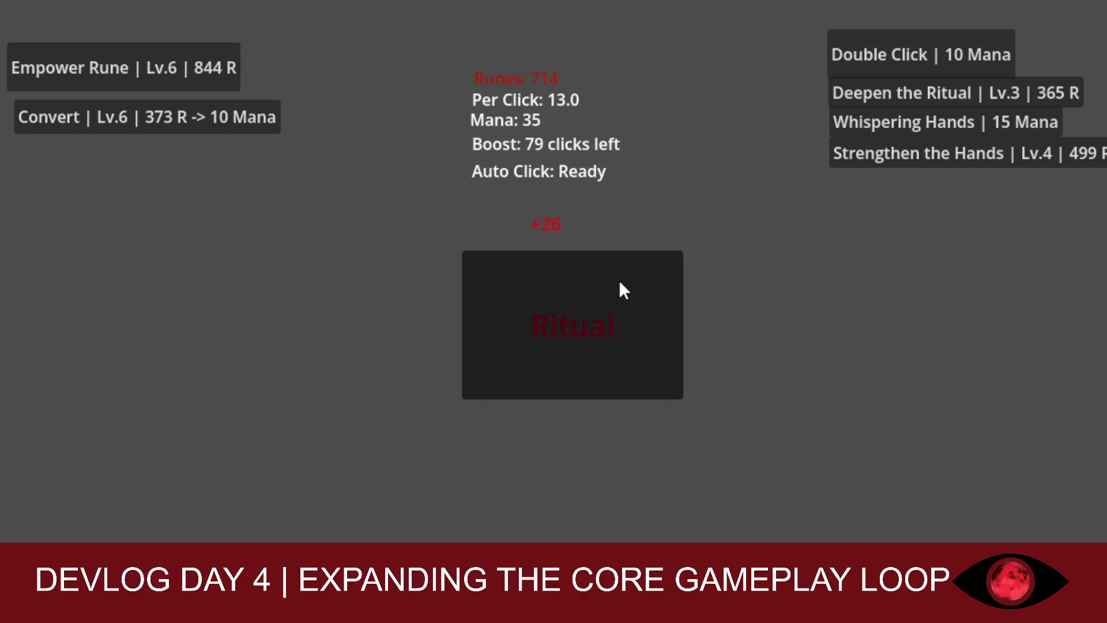
pyautogui.click(620, 284)
pyautogui.click(620, 283)
pyautogui.click(620, 283)
pyautogui.doubleClick(619, 283)
pyautogui.doubleClick(614, 282)
pyautogui.doubleClick(614, 283)
pyautogui.doubleClick(613, 282)
pyautogui.click(613, 282)
pyautogui.doubleClick(611, 283)
pyautogui.click(608, 282)
pyautogui.doubleClick(609, 282)
pyautogui.doubleClick(609, 282)
pyautogui.doubleClick(609, 282)
pyautogui.doubleClick(609, 283)
pyautogui.click(609, 283)
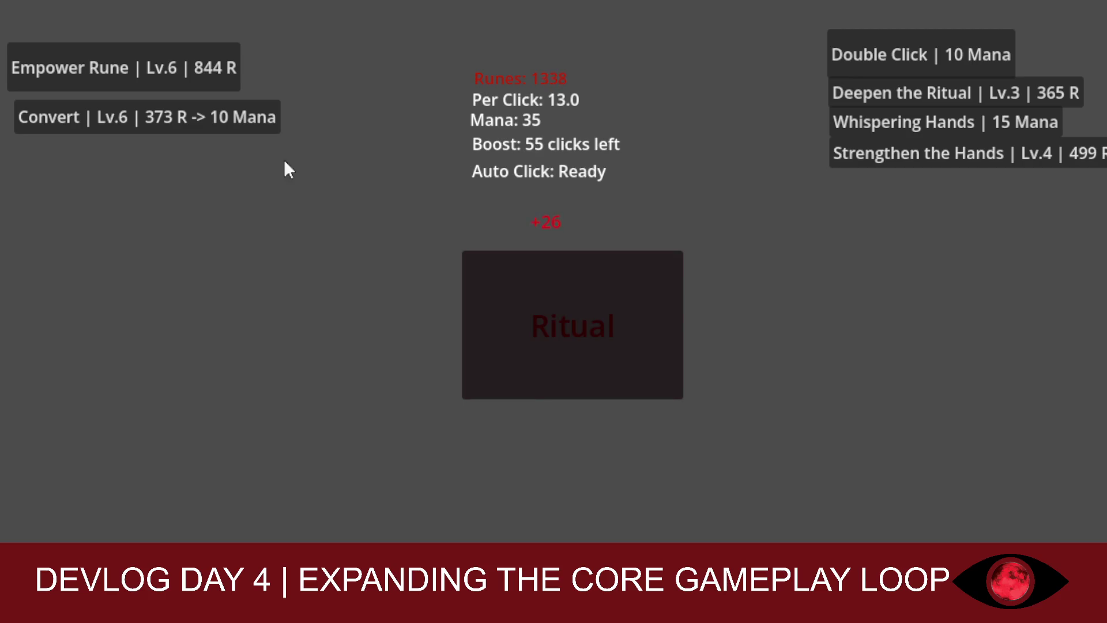
# Upgrade Empower Rune to level 7, then pile up runes with doubled rituals
pyautogui.click(190, 67)
pyautogui.doubleClick(638, 347)
pyautogui.doubleClick(637, 346)
pyautogui.click(636, 346)
pyautogui.doubleClick(636, 344)
pyautogui.click(636, 345)
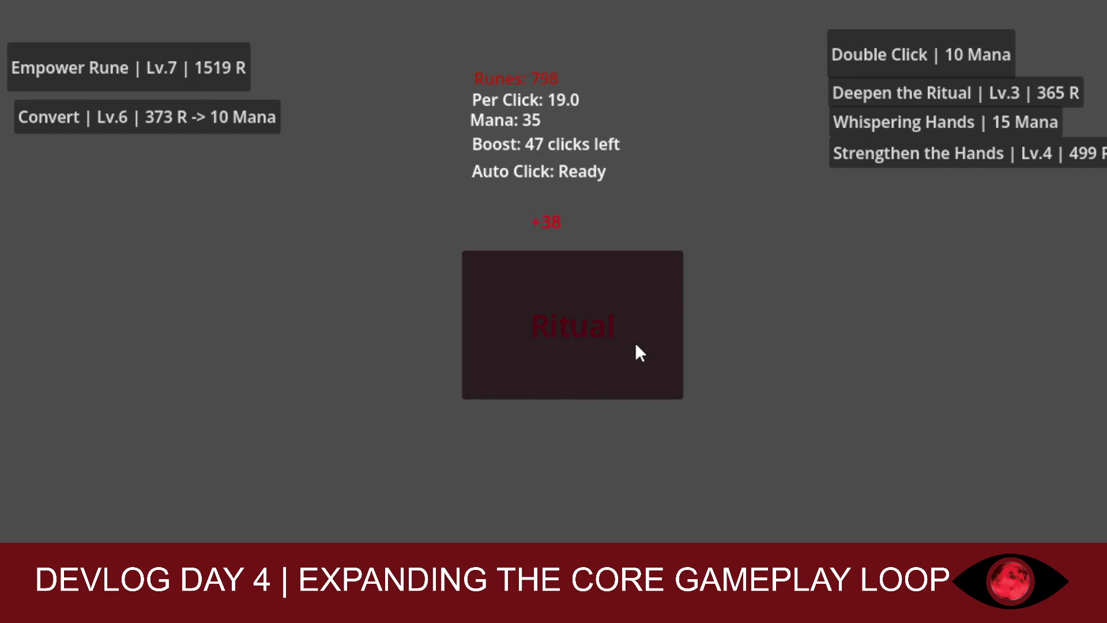
pyautogui.doubleClick(636, 346)
pyautogui.click(636, 346)
pyautogui.doubleClick(636, 345)
pyautogui.click(636, 345)
pyautogui.doubleClick(635, 345)
pyautogui.click(635, 344)
pyautogui.doubleClick(634, 343)
pyautogui.doubleClick(633, 341)
pyautogui.doubleClick(632, 340)
pyautogui.doubleClick(634, 345)
pyautogui.doubleClick(634, 344)
pyautogui.doubleClick(632, 344)
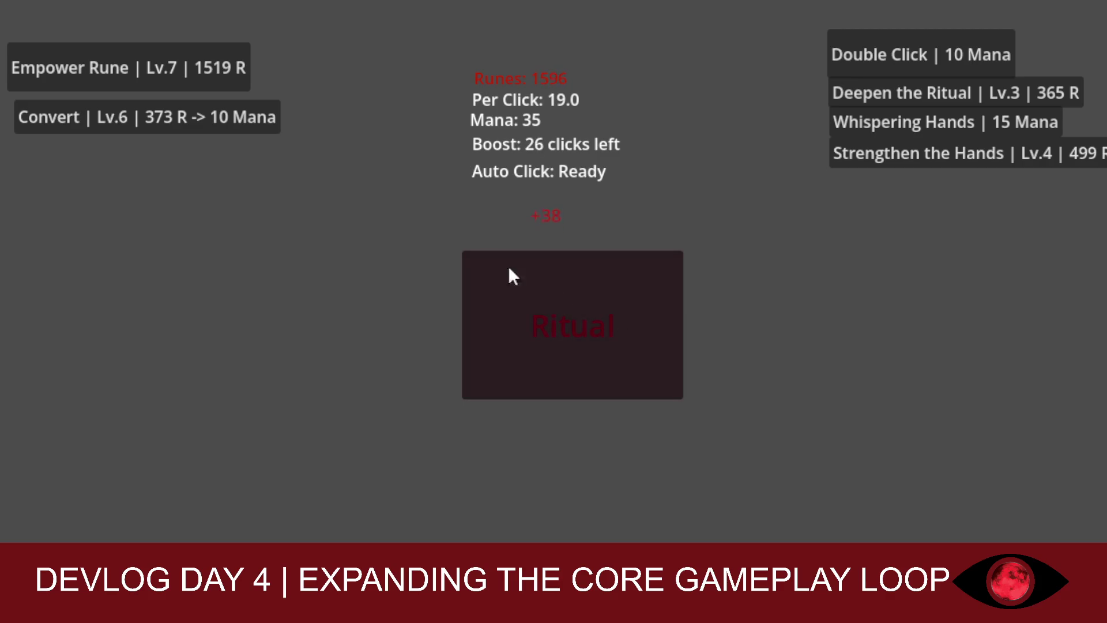
# Upgrade Empower Rune to level 8 and use up the boost at 28 per click
pyautogui.click(247, 69)
pyautogui.doubleClick(586, 311)
pyautogui.click(586, 311)
pyautogui.doubleClick(586, 312)
pyautogui.click(586, 311)
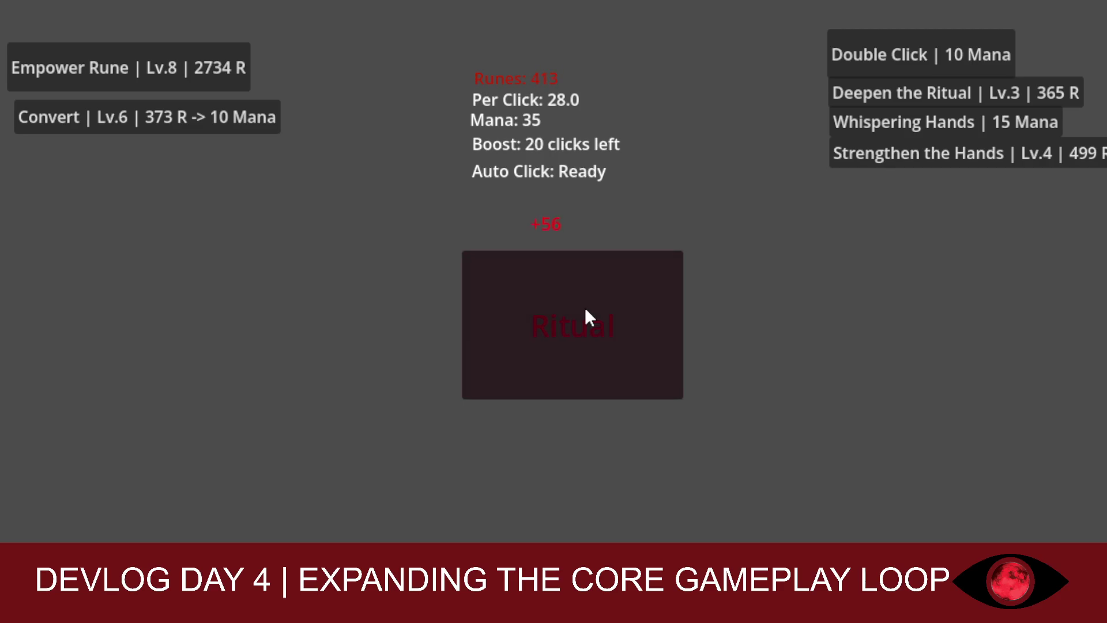
pyautogui.doubleClick(586, 311)
pyautogui.click(586, 311)
pyautogui.doubleClick(585, 310)
pyautogui.doubleClick(585, 309)
pyautogui.doubleClick(585, 310)
pyautogui.click(586, 310)
pyautogui.doubleClick(585, 309)
pyautogui.doubleClick(585, 309)
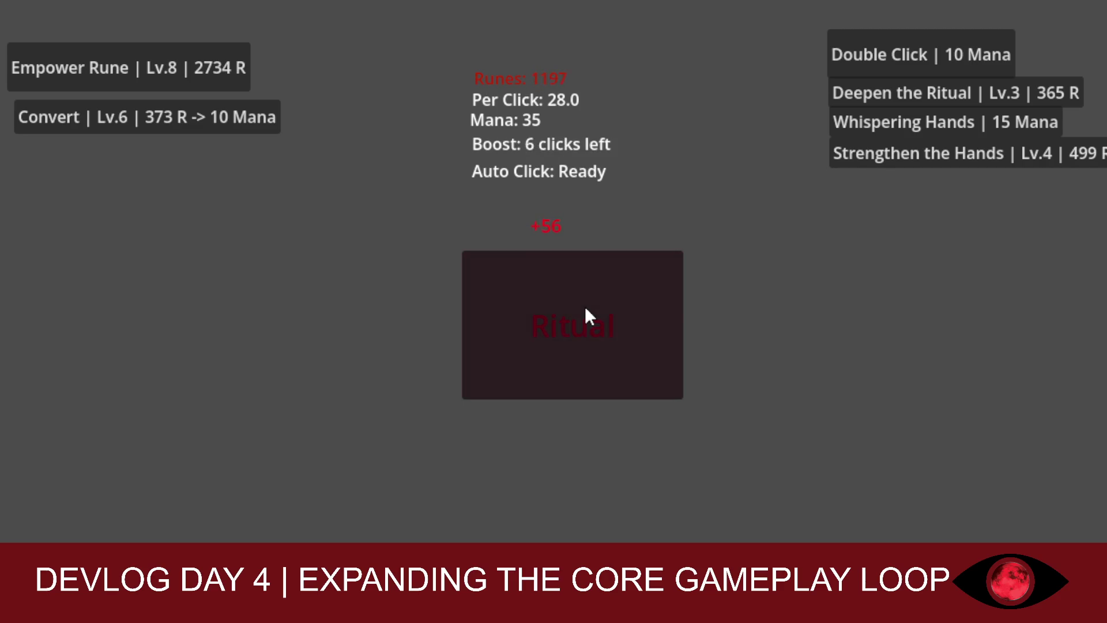
pyautogui.doubleClick(586, 309)
pyautogui.click(586, 309)
pyautogui.doubleClick(585, 306)
pyautogui.click(585, 306)
pyautogui.doubleClick(585, 306)
pyautogui.click(585, 306)
# Buy two Convert levels for mana and start Whispering Hands auto-click for 15 mana
pyautogui.click(206, 119)
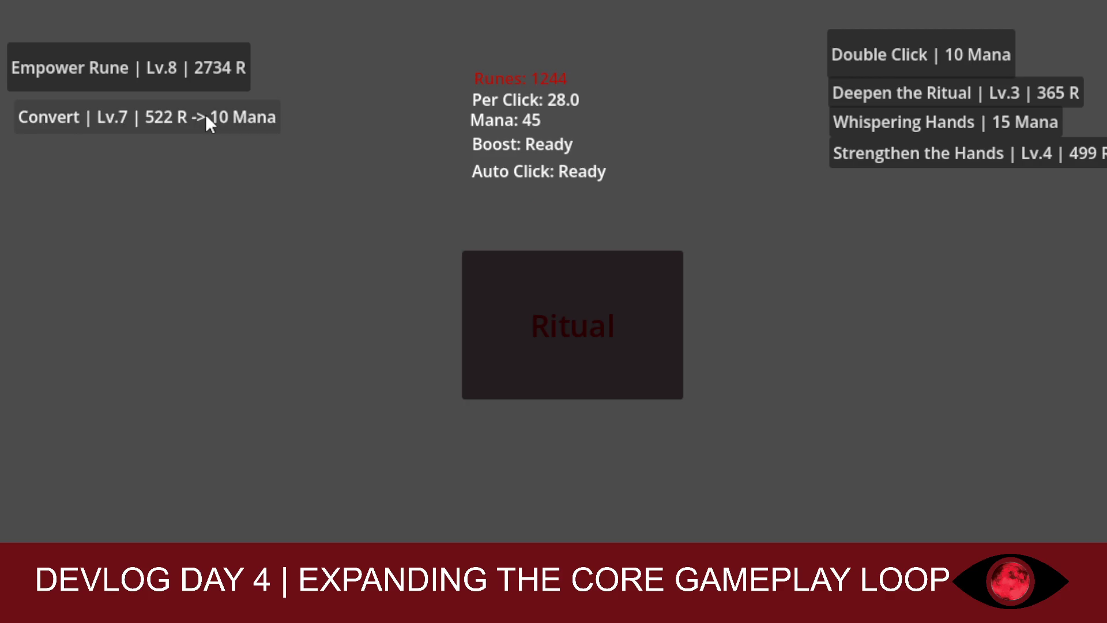
pyautogui.click(207, 119)
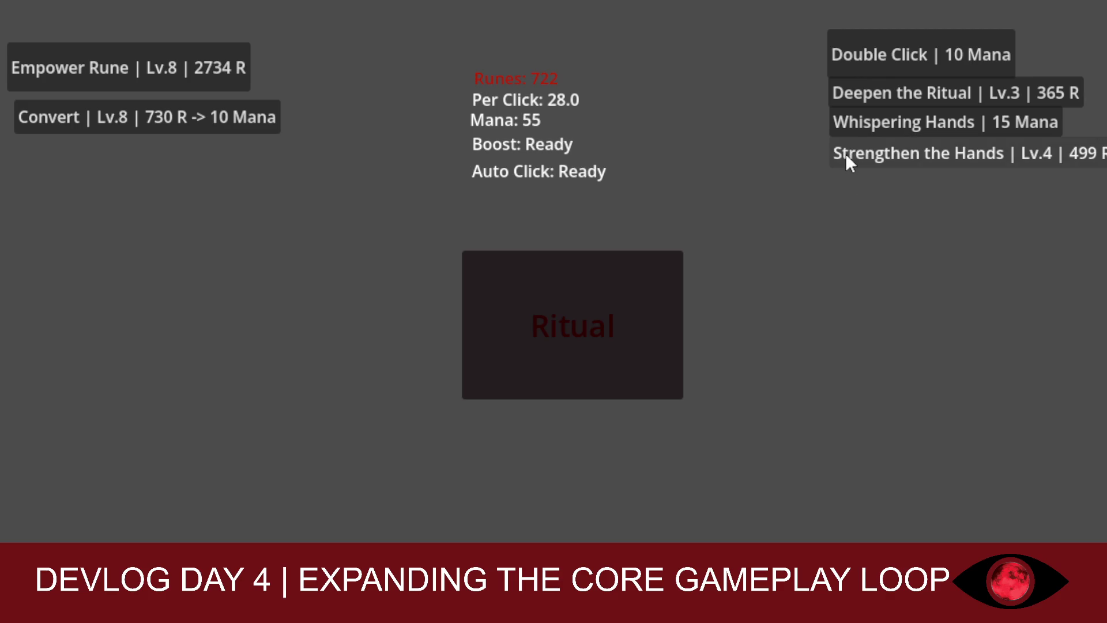
pyautogui.click(860, 122)
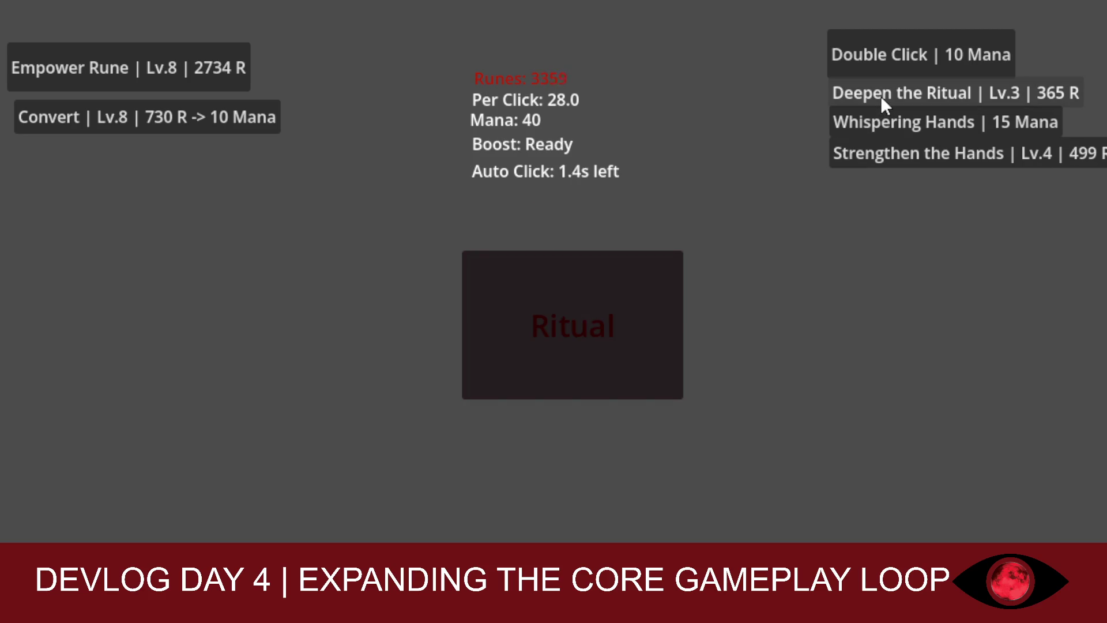
# Reactivate the Double Click boost and perform four doubled rituals worth 56 runes
pyautogui.click(852, 61)
pyautogui.click(559, 323)
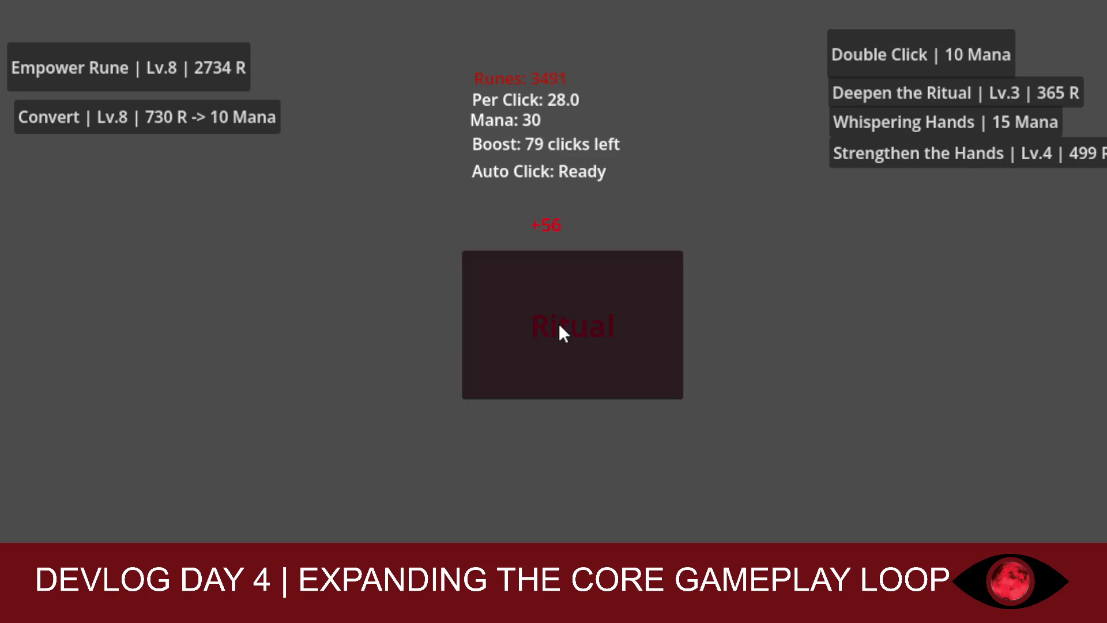
pyautogui.click(559, 323)
pyautogui.click(559, 323)
pyautogui.click(559, 323)
pyautogui.click(559, 323)
pyautogui.click(559, 323)
pyautogui.click(559, 323)
pyautogui.click(559, 323)
pyautogui.click(558, 323)
pyautogui.click(559, 323)
pyautogui.click(559, 323)
pyautogui.click(558, 323)
# Restart Whispering Hands for 15 mana and drain the boost with rapid doubled rituals
pyautogui.click(854, 122)
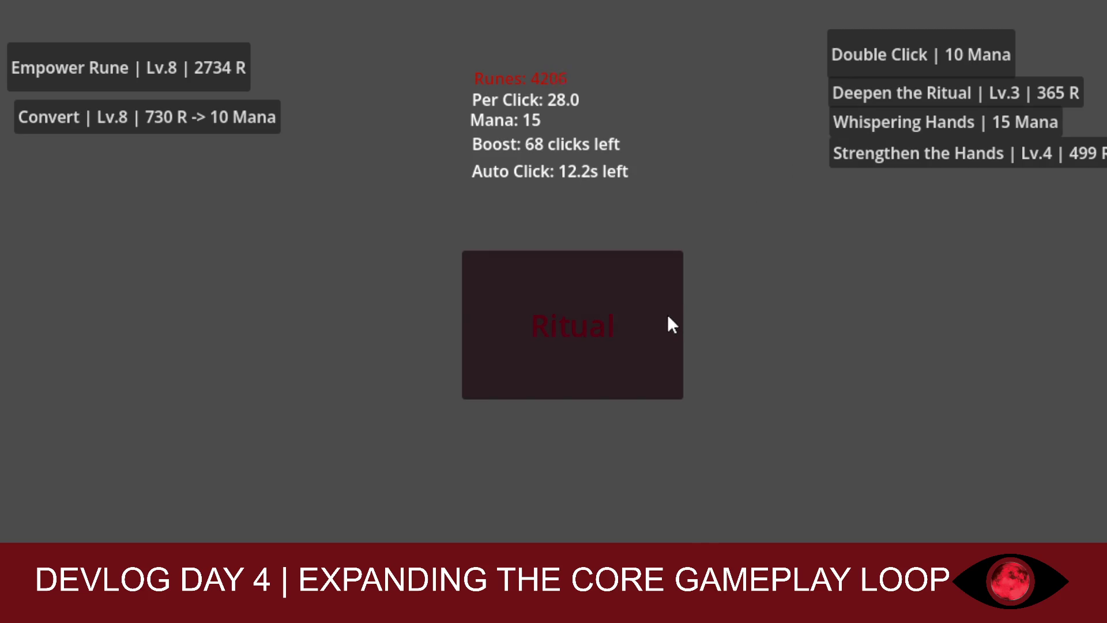
pyautogui.click(605, 318)
pyautogui.click(605, 317)
pyautogui.click(604, 317)
pyautogui.click(605, 318)
pyautogui.click(604, 318)
pyautogui.click(605, 319)
pyautogui.click(605, 318)
pyautogui.click(605, 319)
pyautogui.click(605, 318)
pyautogui.click(604, 318)
pyautogui.click(600, 318)
pyautogui.click(599, 317)
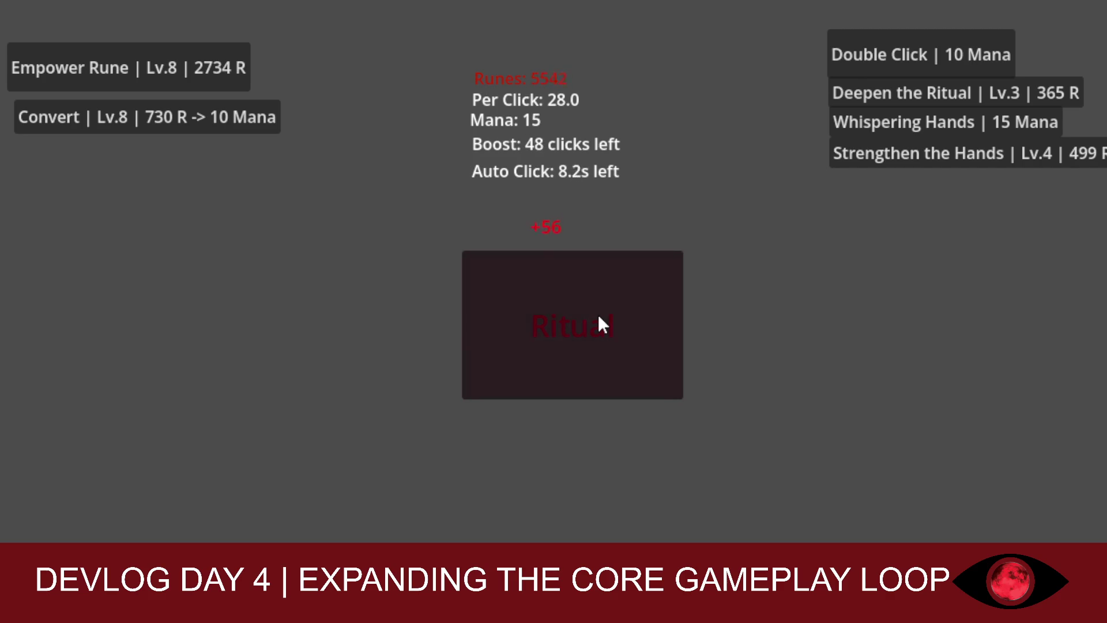
pyautogui.click(598, 314)
pyautogui.click(595, 311)
pyautogui.click(592, 310)
pyautogui.click(585, 309)
pyautogui.click(580, 307)
pyautogui.click(576, 307)
pyautogui.click(575, 306)
pyautogui.click(572, 303)
pyautogui.click(571, 306)
pyautogui.click(569, 306)
pyautogui.click(567, 306)
pyautogui.click(567, 305)
pyautogui.click(567, 304)
pyautogui.click(566, 303)
pyautogui.click(565, 301)
pyautogui.click(563, 299)
pyautogui.click(562, 296)
pyautogui.click(562, 295)
pyautogui.click(562, 294)
pyautogui.click(562, 294)
pyautogui.click(562, 294)
pyautogui.click(562, 294)
# Keep performing rituals, then upgrade Empower Rune to Lv.10 for 63.0 per click
pyautogui.click(562, 294)
pyautogui.click(563, 293)
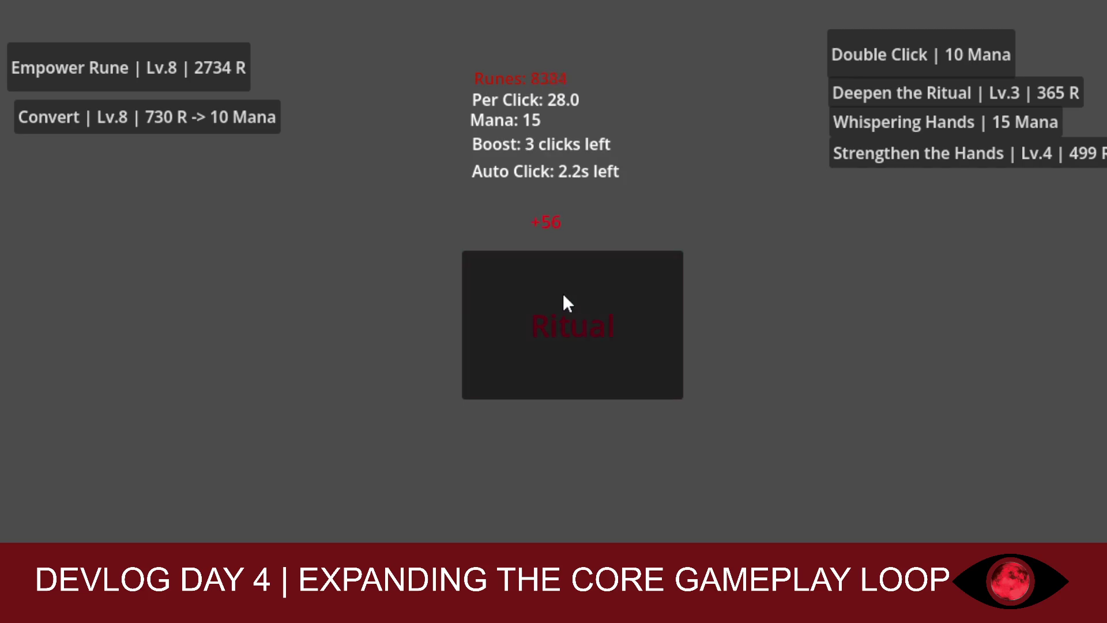
pyautogui.click(563, 293)
pyautogui.click(563, 291)
pyautogui.click(561, 288)
pyautogui.click(559, 285)
pyautogui.click(560, 285)
pyautogui.click(559, 285)
pyautogui.click(557, 284)
pyautogui.click(555, 282)
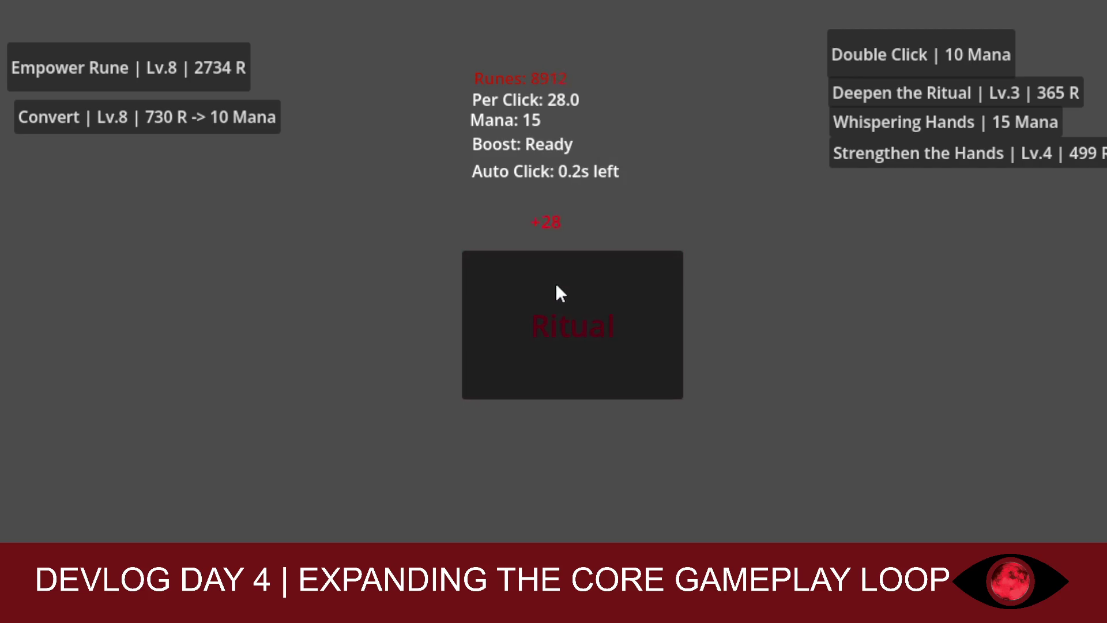
pyautogui.click(116, 59)
pyautogui.click(116, 58)
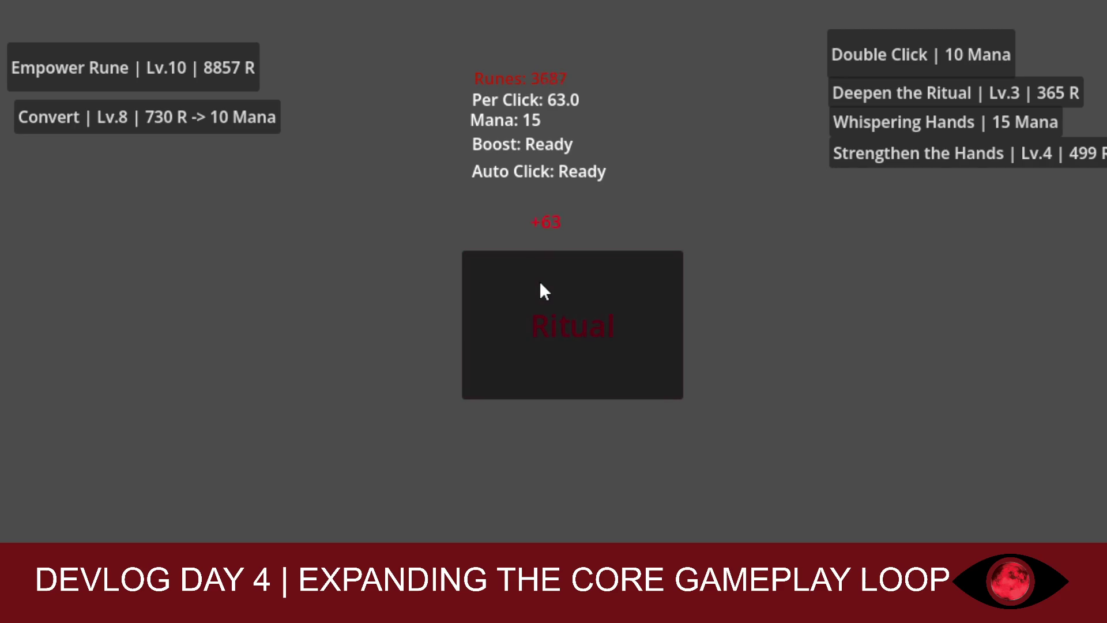
# Perform rituals for runes and level up Strengthen the Hands twice
pyautogui.doubleClick(542, 288)
pyautogui.doubleClick(502, 266)
pyautogui.doubleClick(497, 264)
pyautogui.doubleClick(624, 279)
pyautogui.click(907, 157)
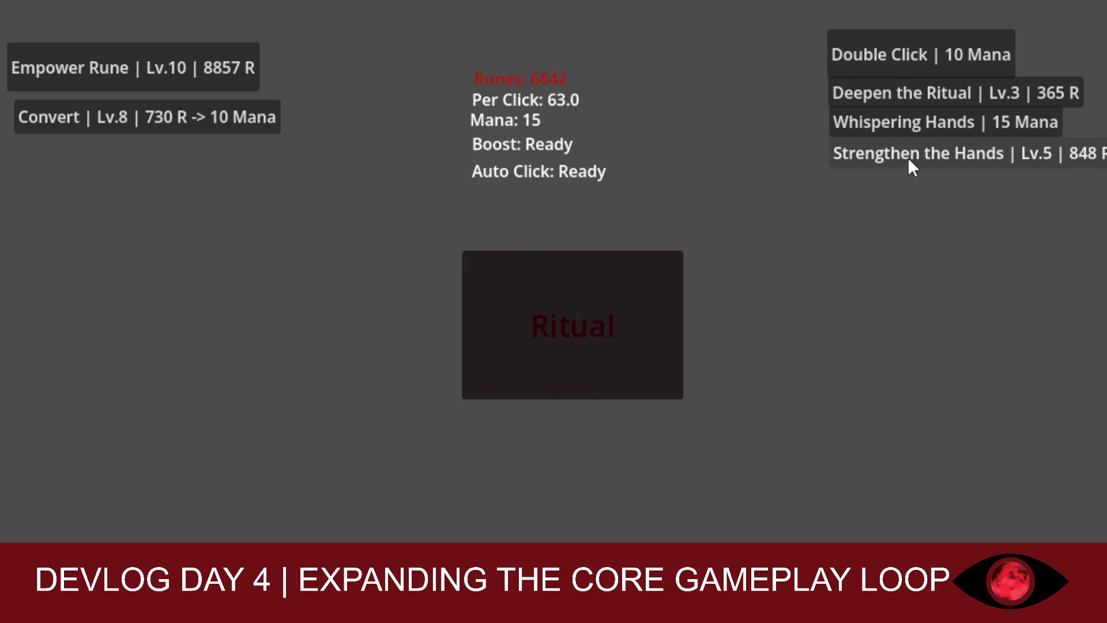
pyautogui.click(907, 157)
pyautogui.click(907, 157)
pyautogui.click(908, 157)
pyautogui.click(575, 289)
pyautogui.click(575, 289)
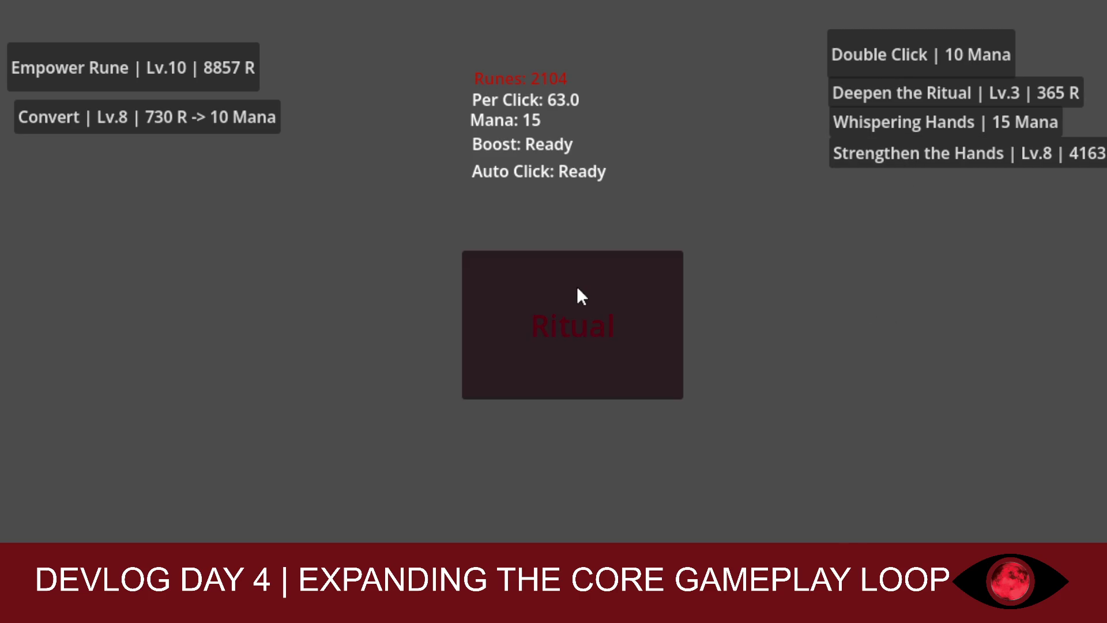
pyautogui.click(574, 288)
pyautogui.click(575, 289)
# Start Whispering Hands, raise Strengthen the Hands to Lv.9, Empower Rune to Lv.11, and Convert
pyautogui.click(858, 121)
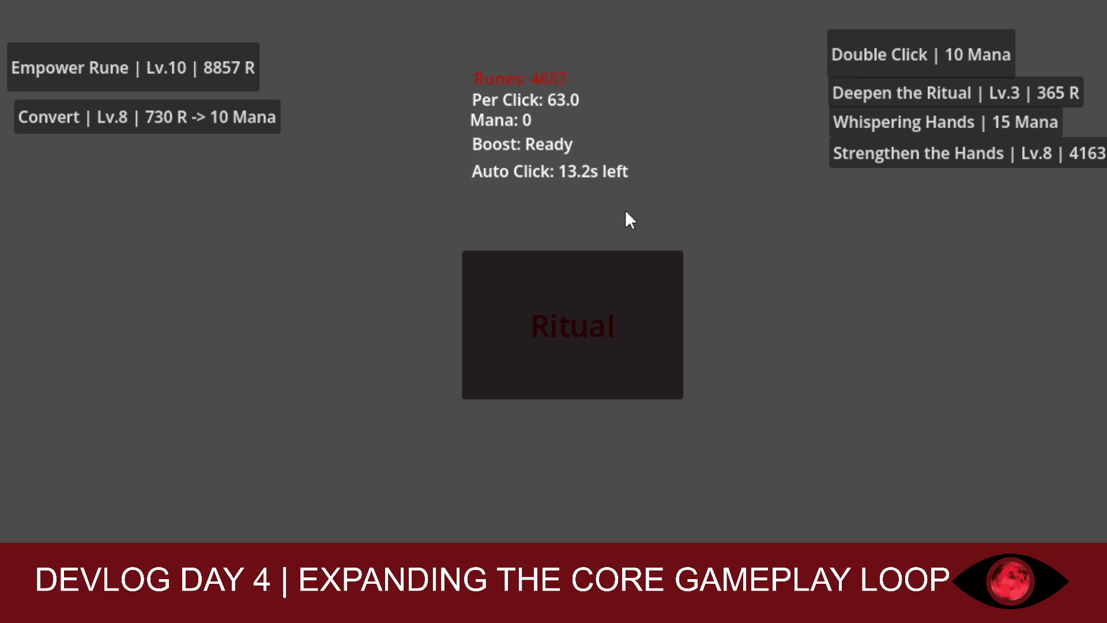
pyautogui.click(862, 157)
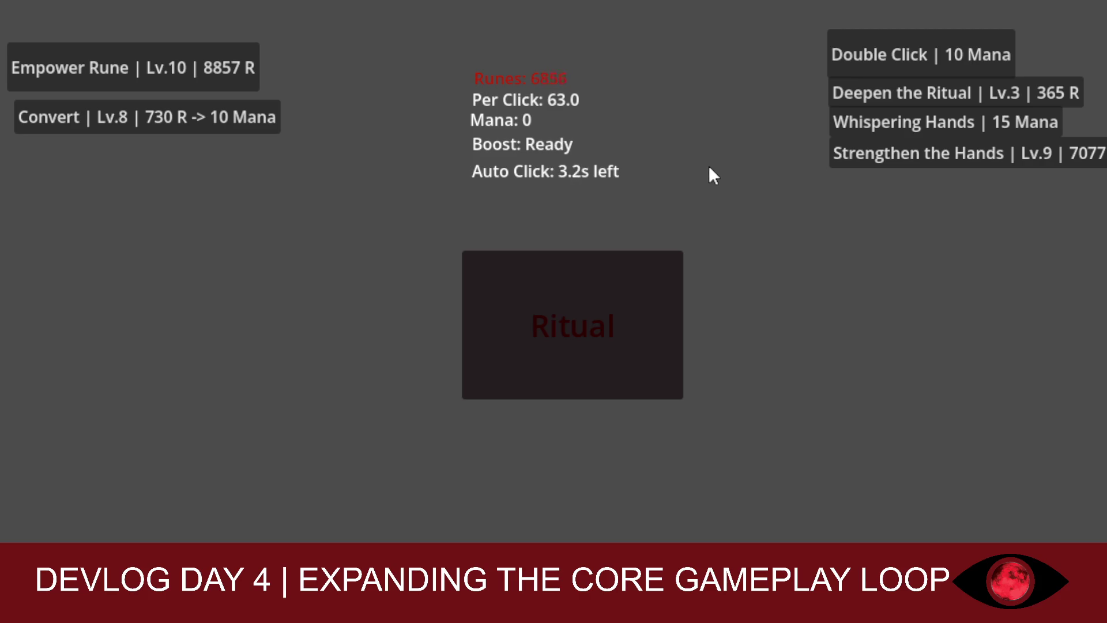
pyautogui.click(175, 83)
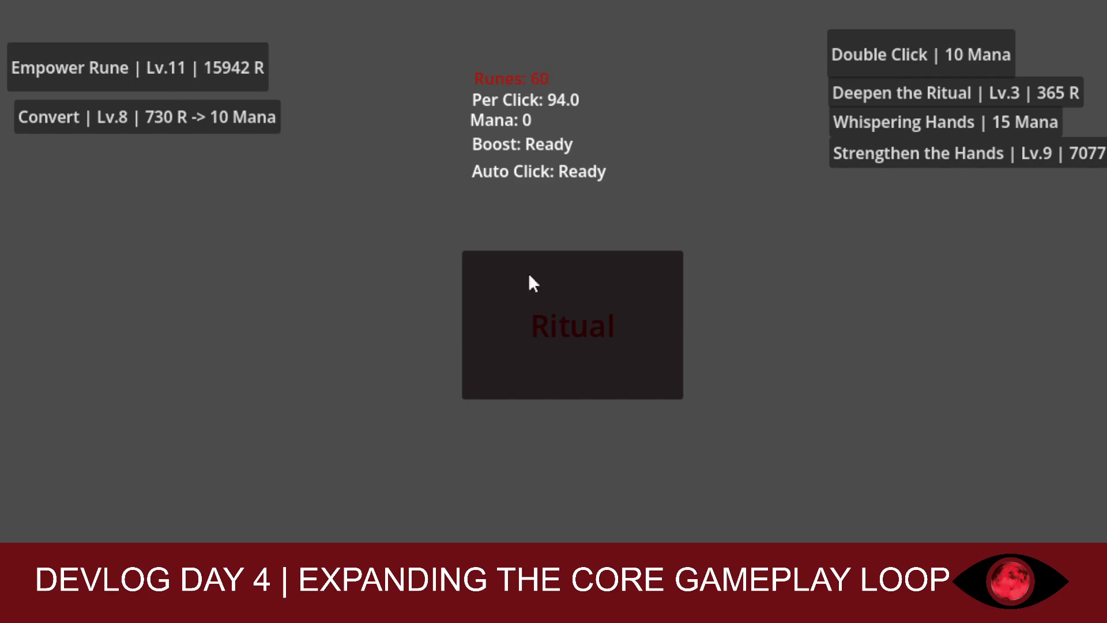
pyautogui.click(574, 311)
pyautogui.click(202, 116)
pyautogui.click(202, 116)
pyautogui.click(202, 116)
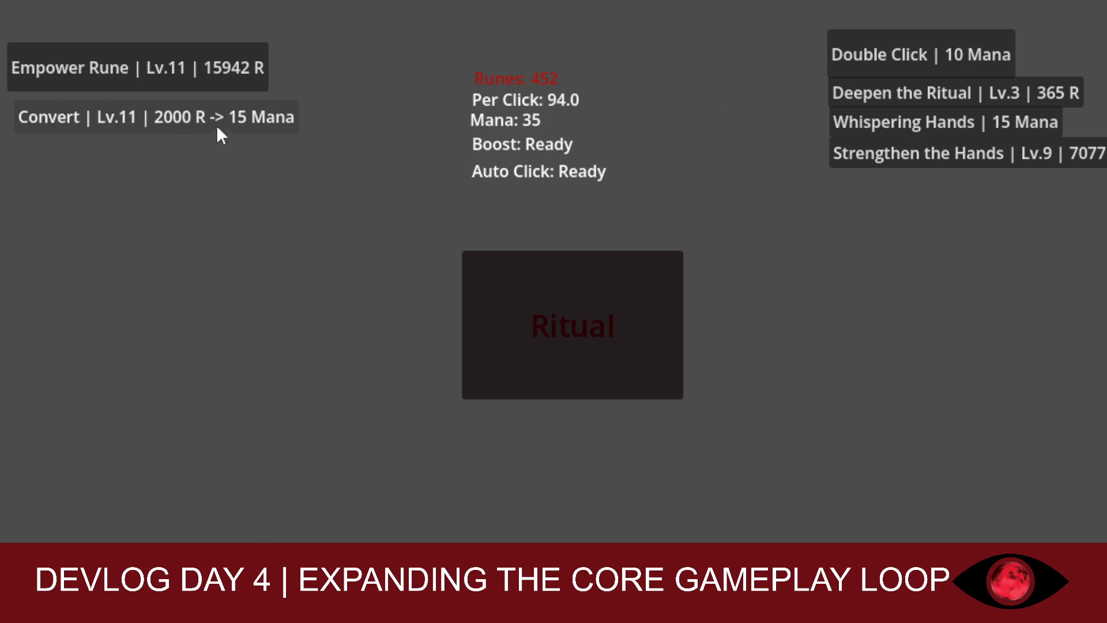
# Keep performing rituals at 94.0 runes per click
pyautogui.click(483, 265)
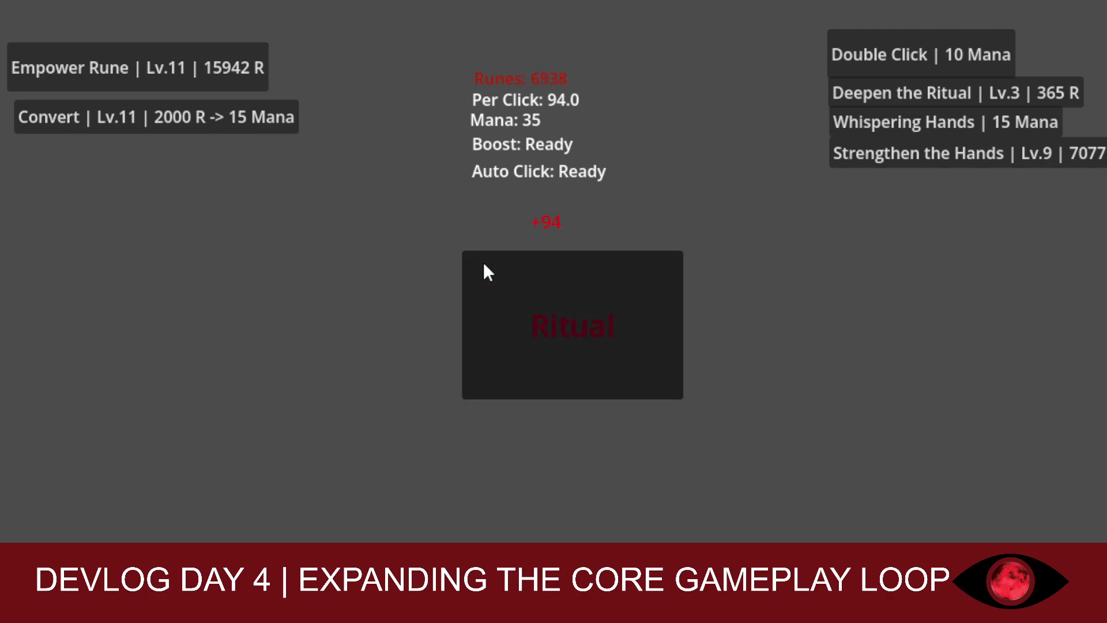
pyautogui.click(525, 286)
pyautogui.click(525, 285)
pyautogui.click(588, 329)
pyautogui.click(546, 372)
pyautogui.click(546, 372)
pyautogui.click(544, 376)
pyautogui.click(544, 375)
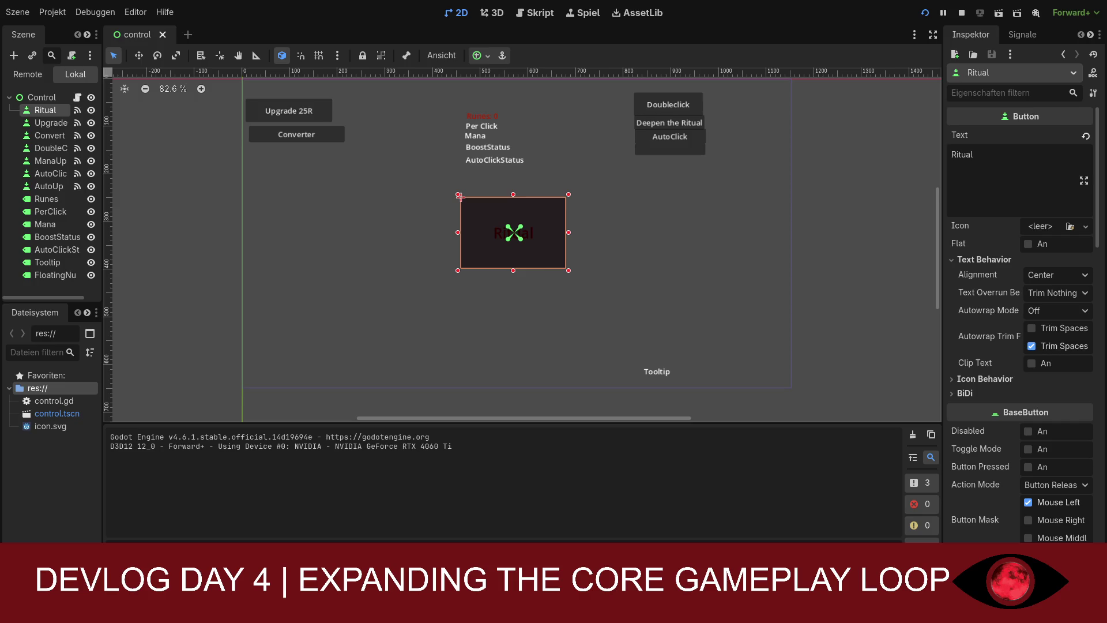
# Deselect the Ritual button by clicking empty space in the 2D viewport
pyautogui.click(727, 183)
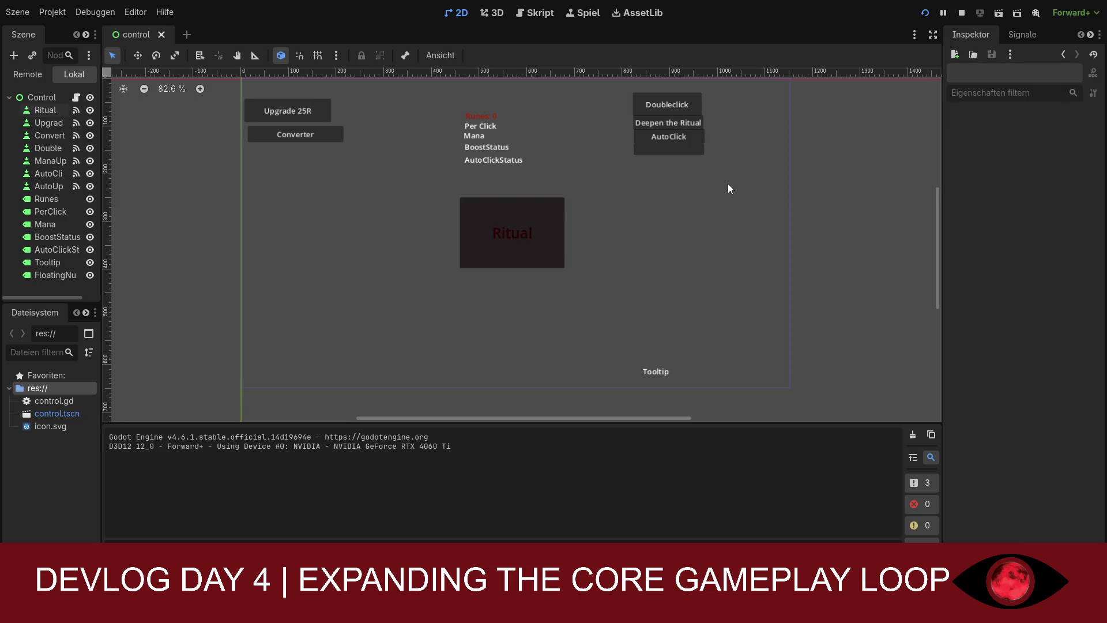
# Save the control scene and open control.gd in the script editor, scrolling through it
pyautogui.hotkey('ctrl', 's')
pyautogui.click(544, 19)
pyautogui.scroll(1, 564, 199)
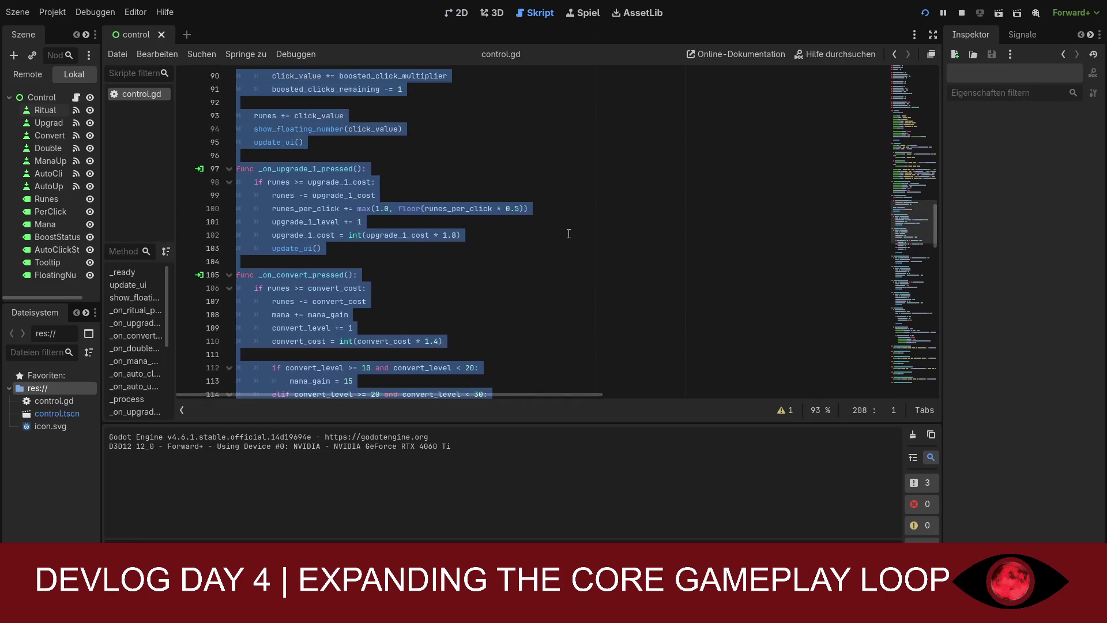
pyautogui.moveTo(935, 230)
pyautogui.mouseDown()
pyautogui.moveTo(929, 395)
pyautogui.moveTo(934, 74)
pyautogui.moveTo(919, 117)
pyautogui.moveTo(919, 86)
pyautogui.mouseUp()
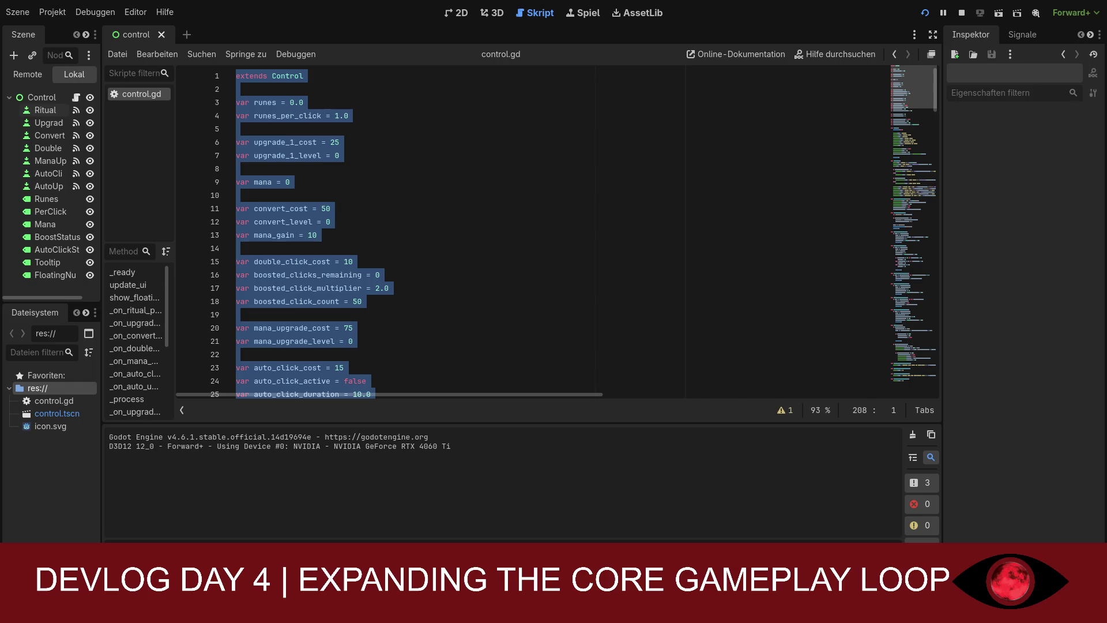
pyautogui.click(479, 341)
pyautogui.scroll(-4, 479, 340)
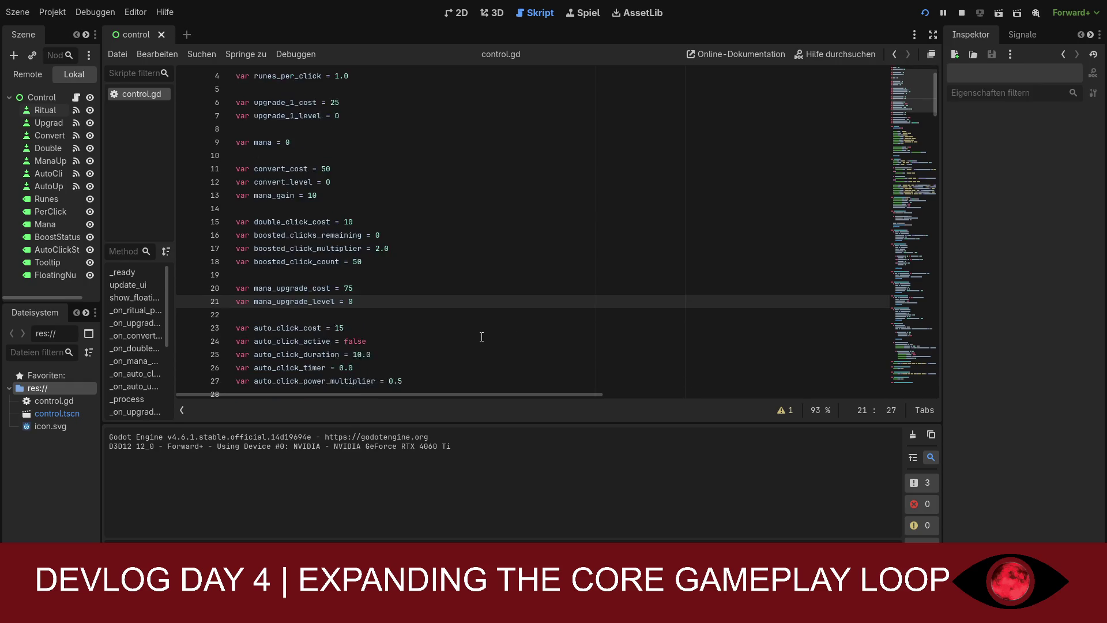
pyautogui.scroll(-16, 479, 341)
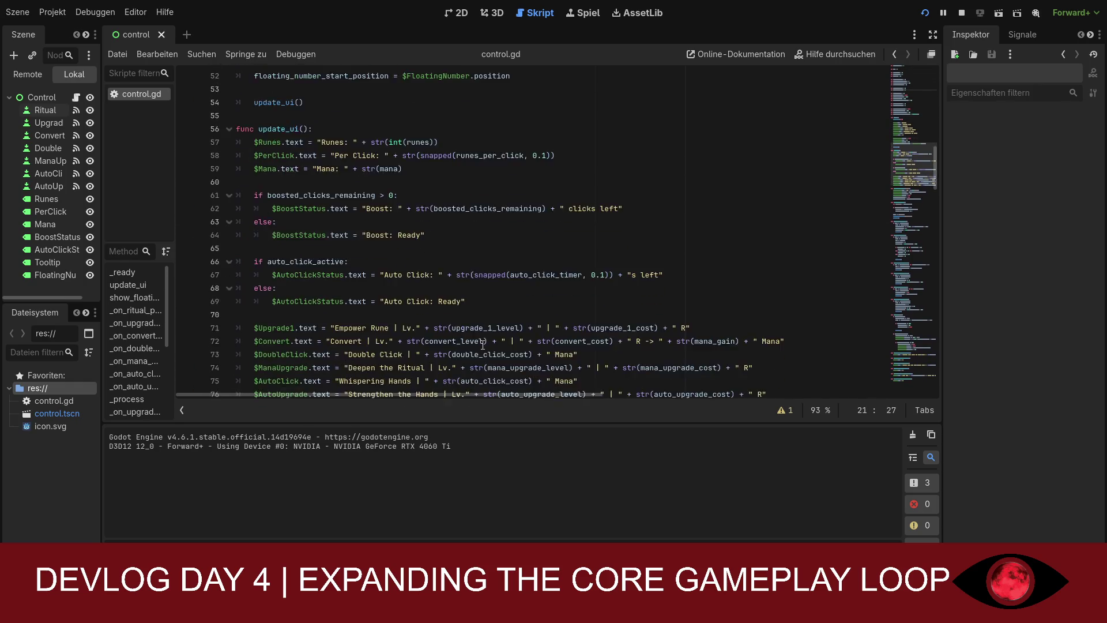
pyautogui.scroll(-20, 485, 346)
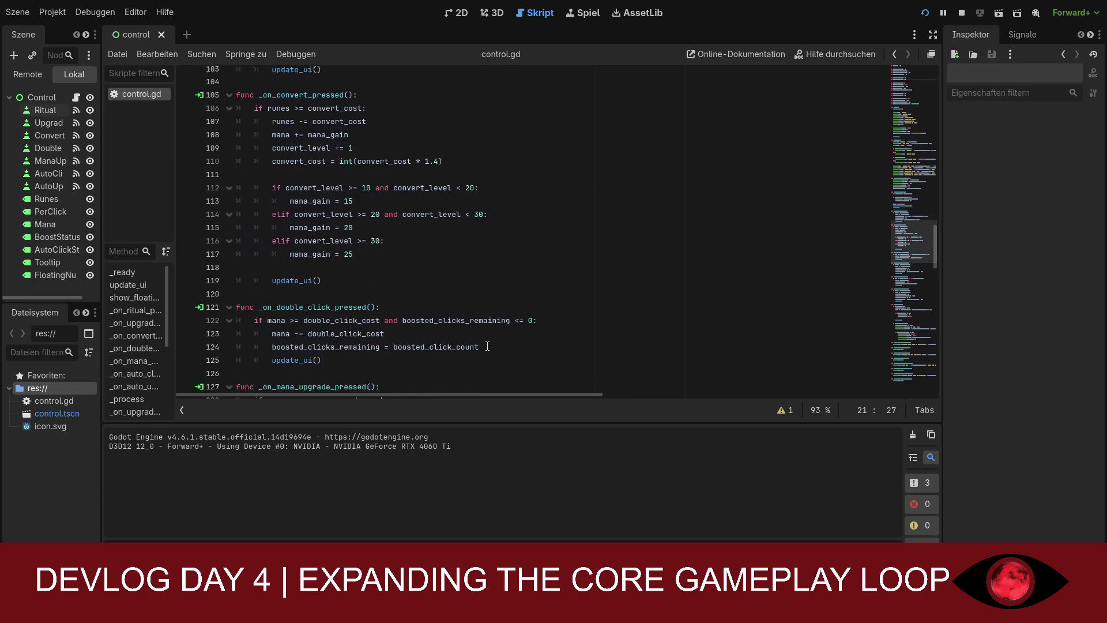
pyautogui.scroll(-8, 489, 346)
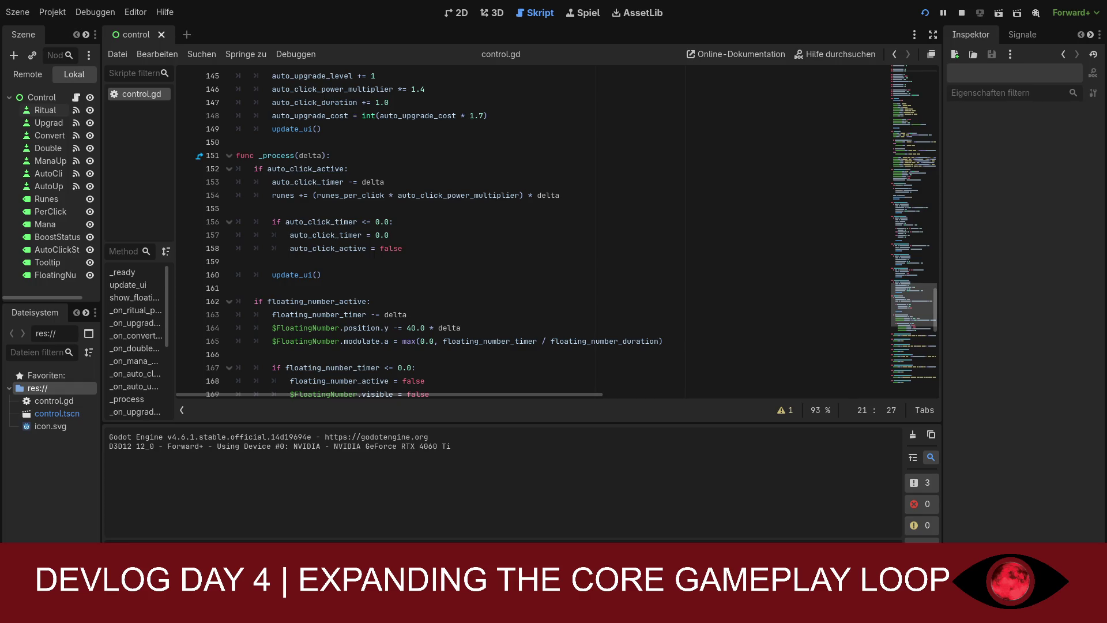
pyautogui.scroll(2, 501, 231)
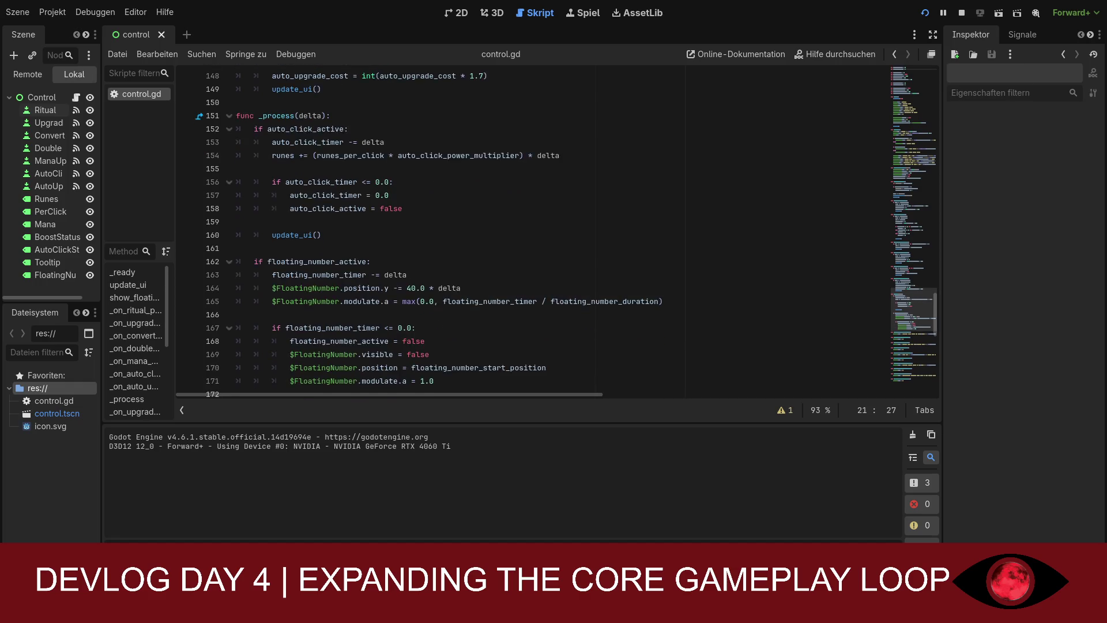
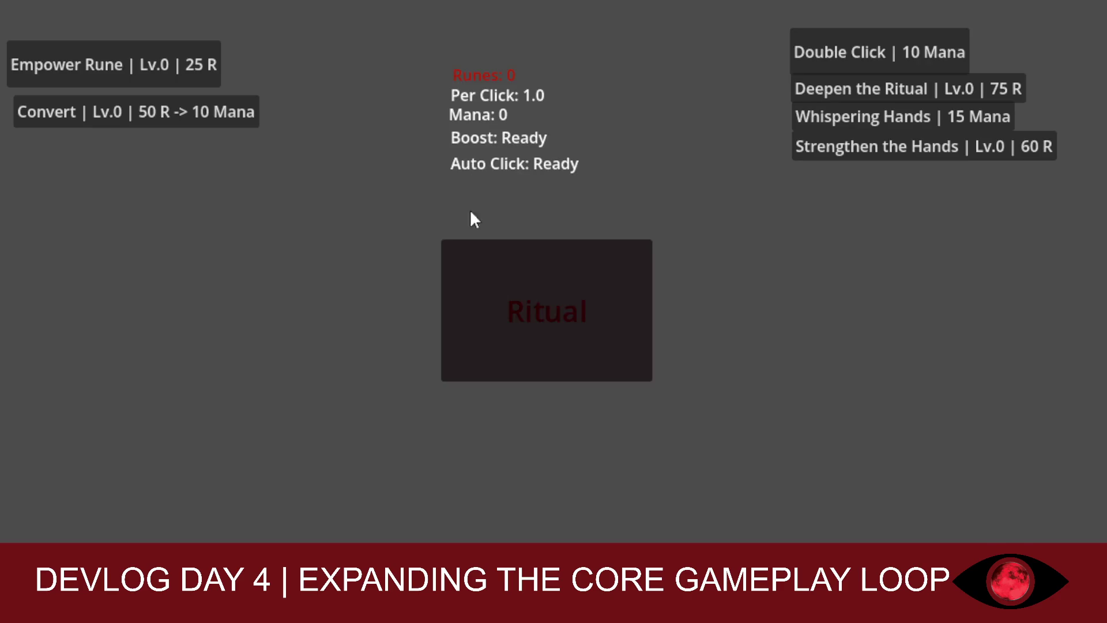
# Click the Ritual button twice in the running game, raising the Runes counter to 13
pyautogui.click(512, 306)
pyautogui.click(515, 305)
pyautogui.click(514, 305)
pyautogui.click(515, 306)
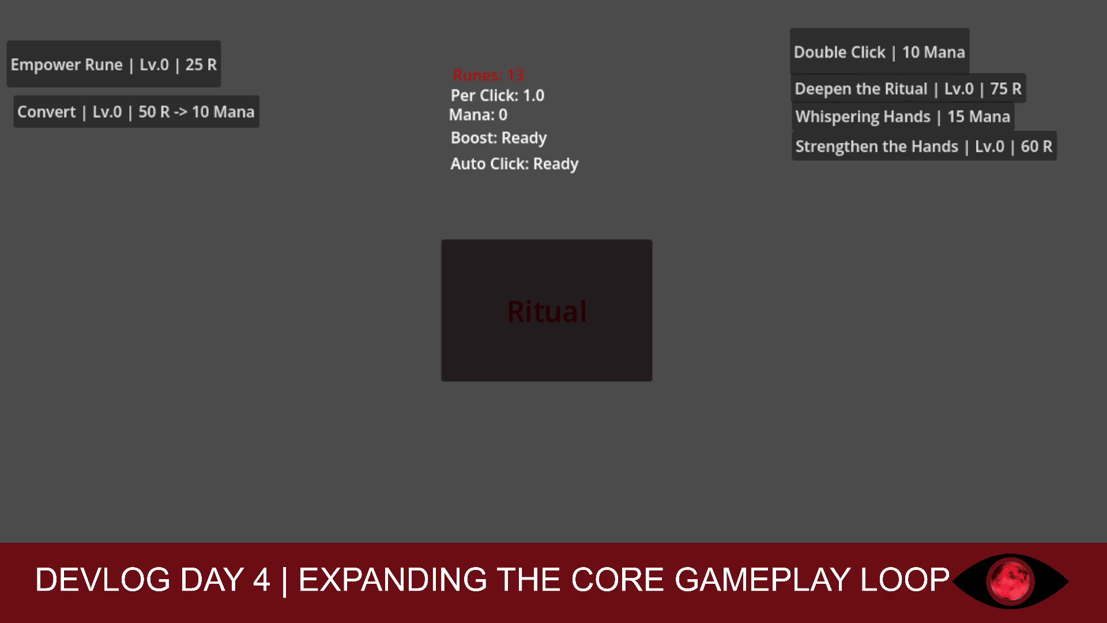